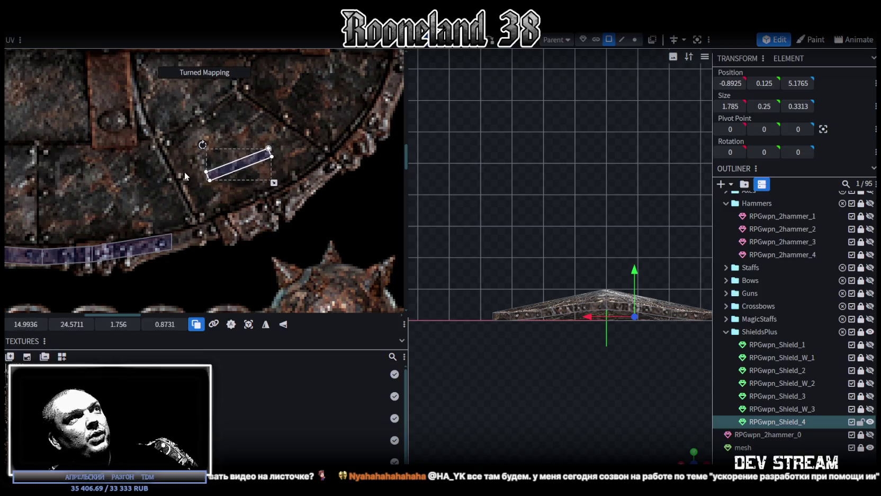
- Rotate, enlarge and shift the thin UV strip so it runs along the shield texture's riveted rim
drag(246, 167, 261, 206)
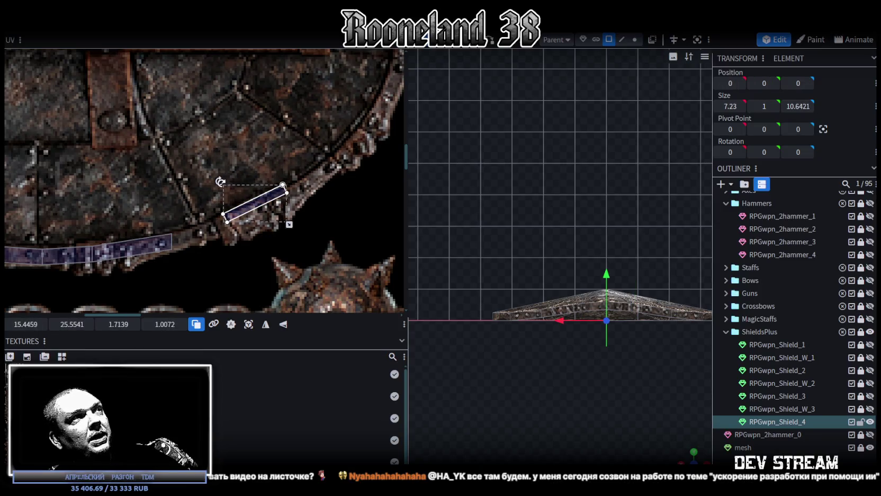
drag(221, 182, 233, 188)
drag(290, 223, 324, 241)
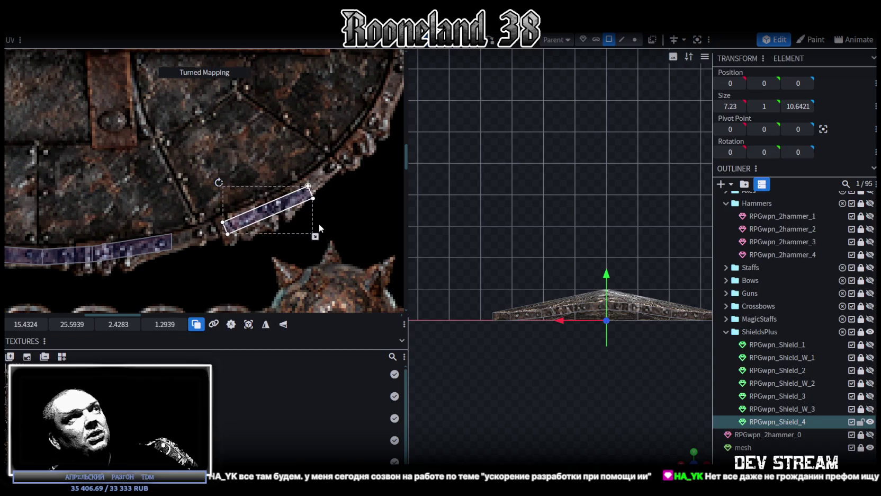
drag(282, 212, 309, 186)
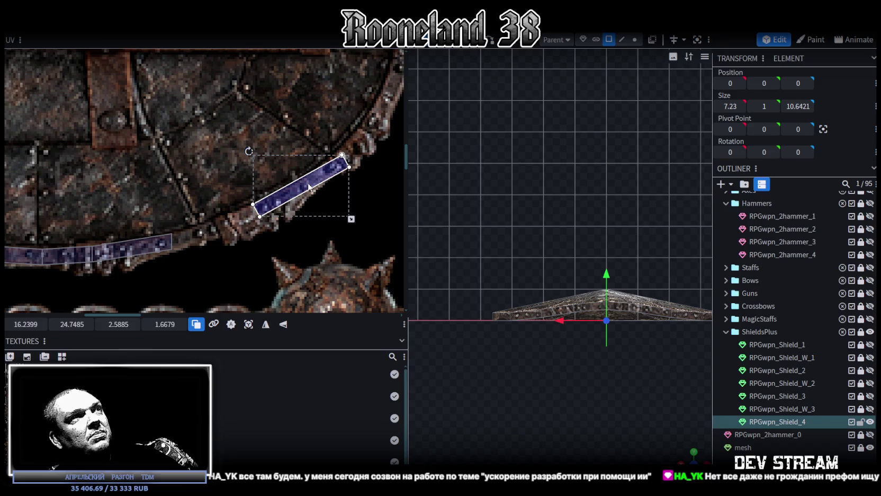
drag(248, 152, 245, 157)
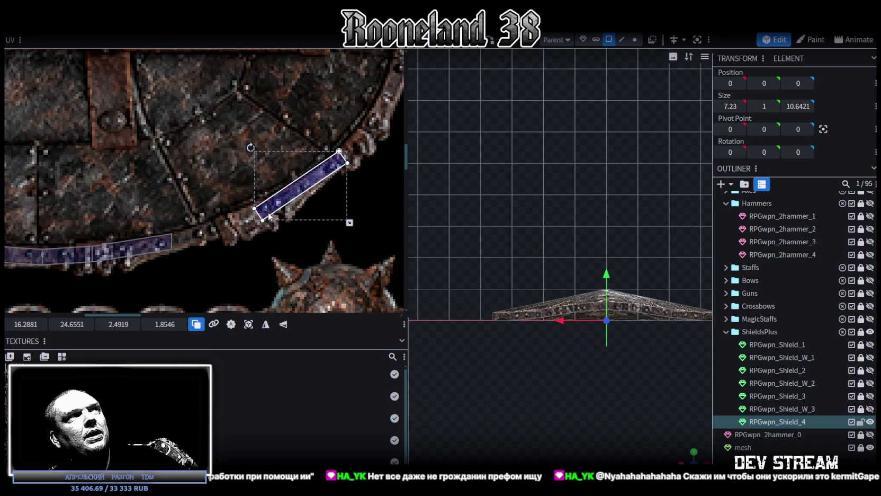
- Look down on the shield and select two neighbouring triangular faces
scroll(269, 214, down, 5)
drag(681, 459, 636, 383)
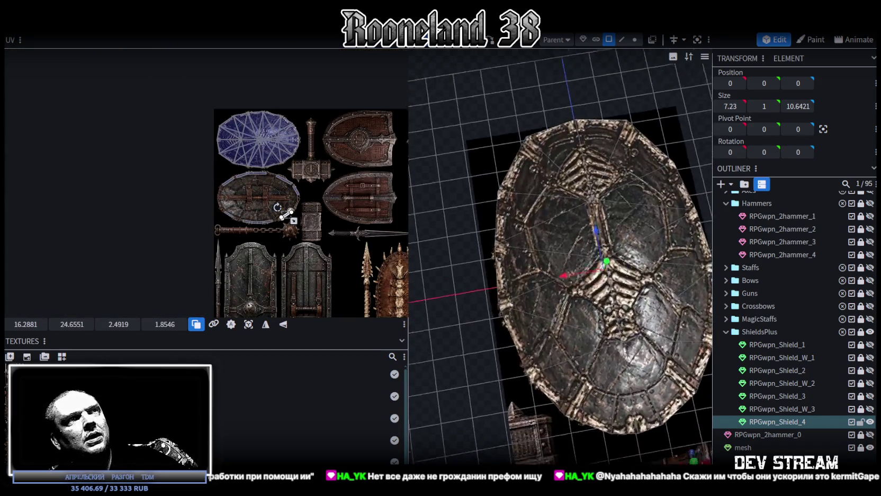
mouse_move(581, 209)
mouse_down()
mouse_move(498, 109)
mouse_move(521, 162)
mouse_up()
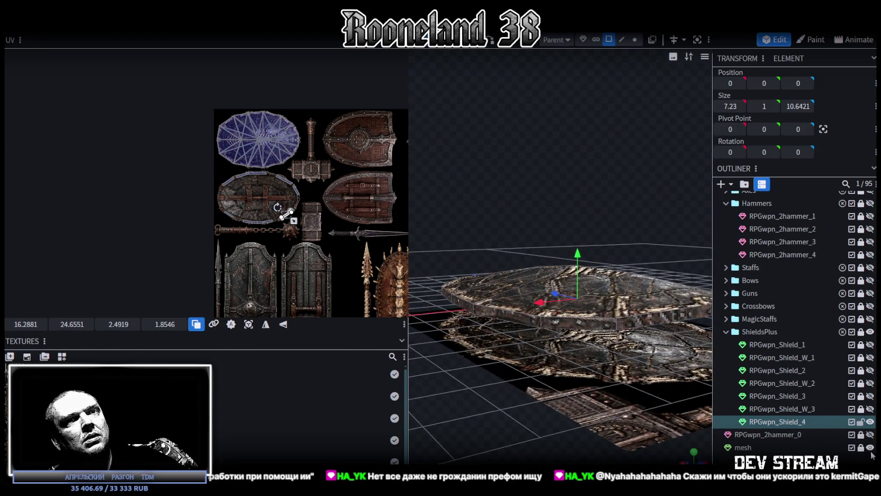
drag(599, 403, 512, 169)
click(514, 172)
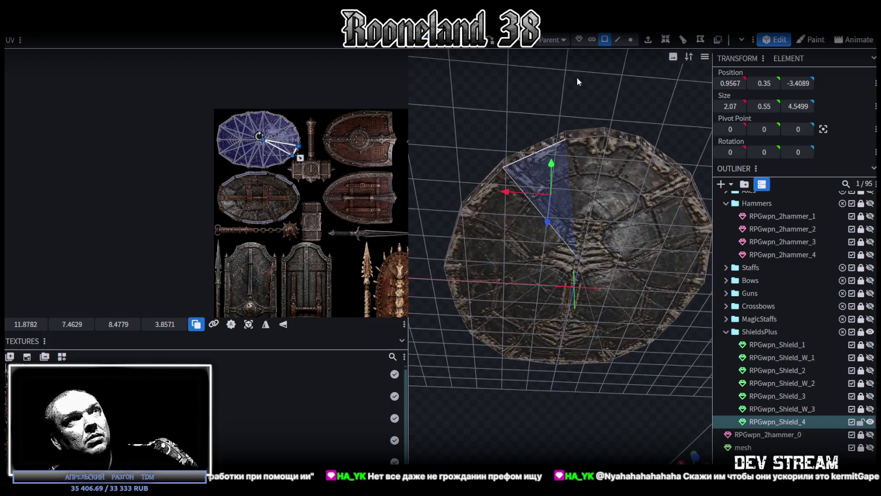
shift+click(525, 230)
- Add the left-half and upper-right faces to the selection, then view the shield straight down
mouse_move(508, 254)
shift+mouse_down()
mouse_move(576, 332)
mouse_move(676, 230)
shift+mouse_up()
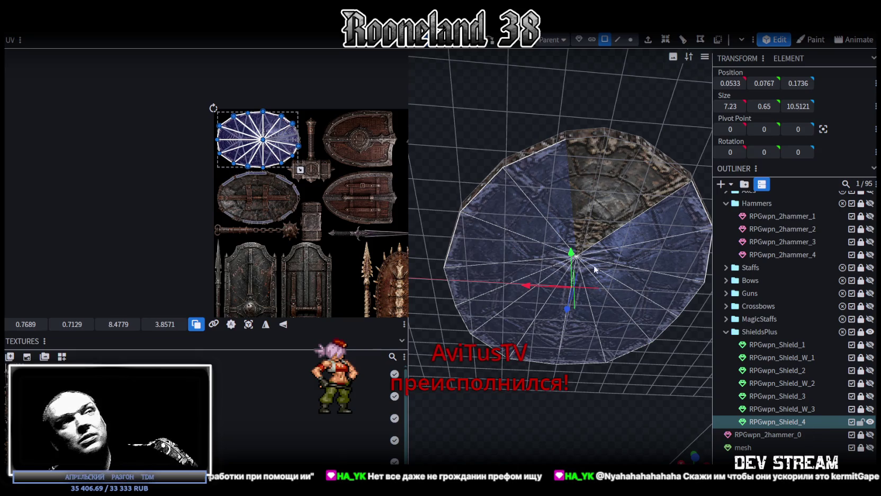
shift+drag(648, 209, 587, 169)
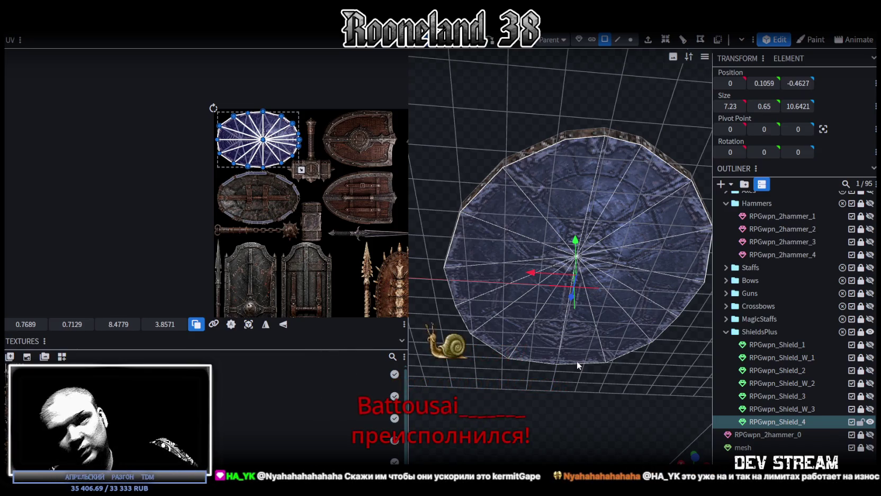
scroll(587, 256, down, 3)
scroll(587, 256, down, 2)
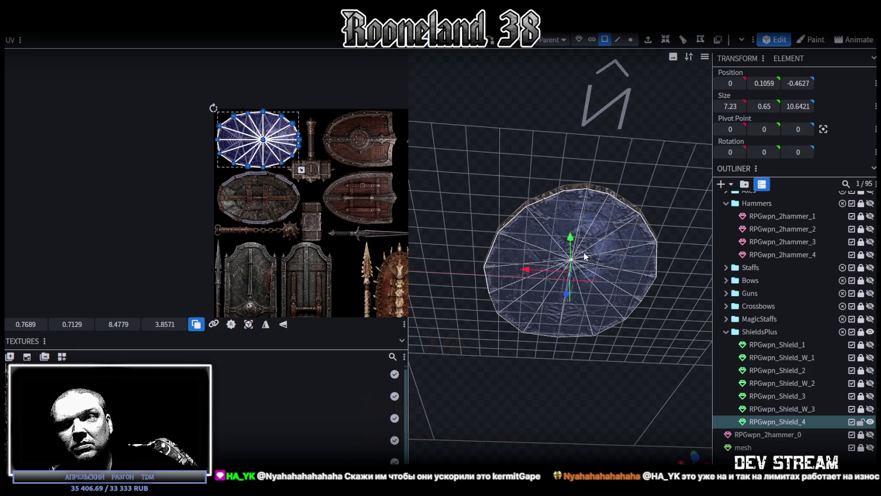
middle_drag(557, 141, 601, 374)
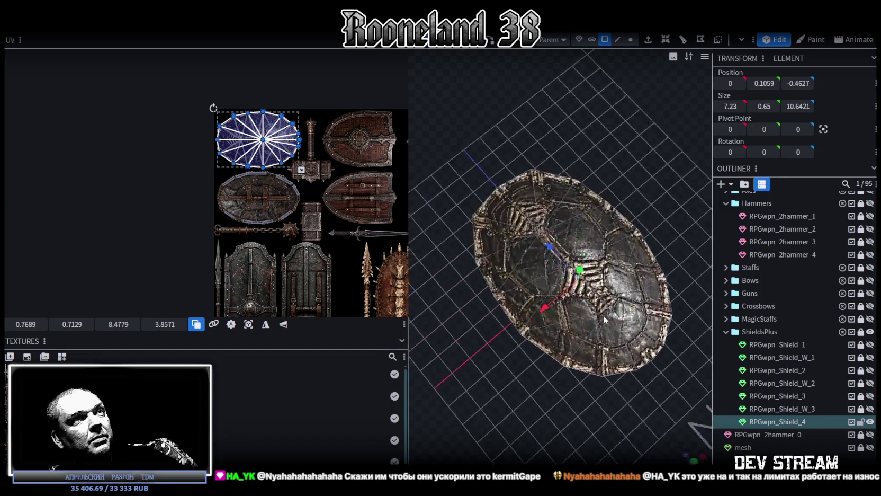
click(686, 436)
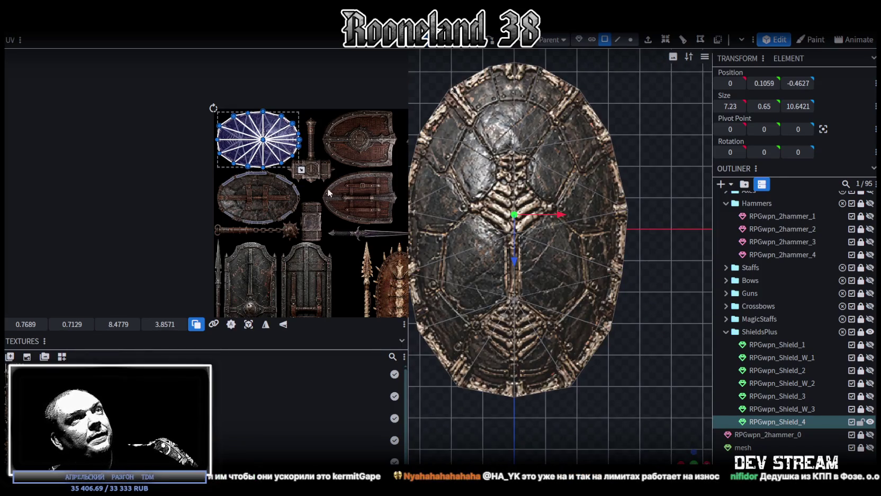
- Move the UV island onto the strapped oval shield texture with the UV Y field
scroll(238, 190, down, 1)
scroll(249, 201, up, 2)
scroll(259, 215, up, 1)
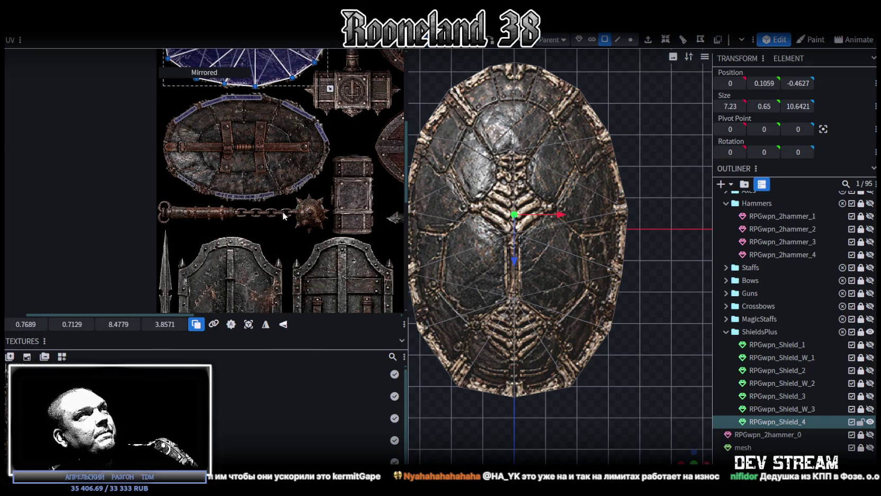
scroll(281, 239, down, 1)
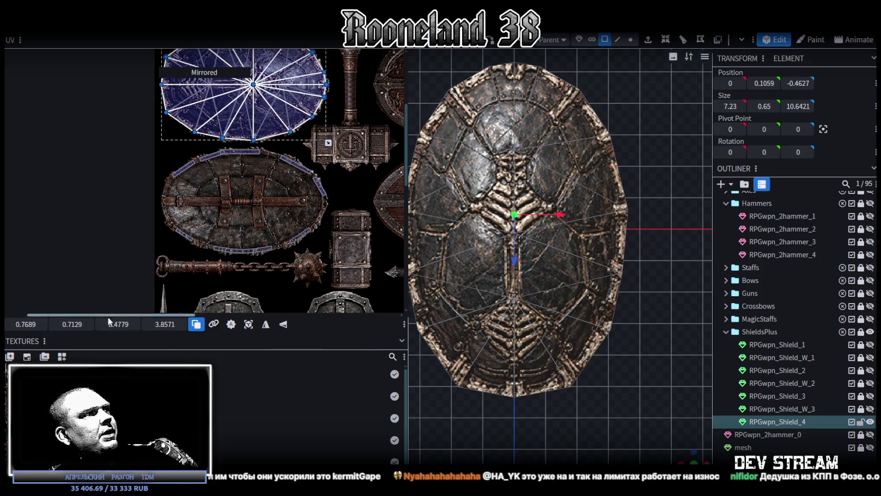
mouse_move(67, 324)
mouse_down()
mouse_move(98, 324)
mouse_move(88, 324)
mouse_up()
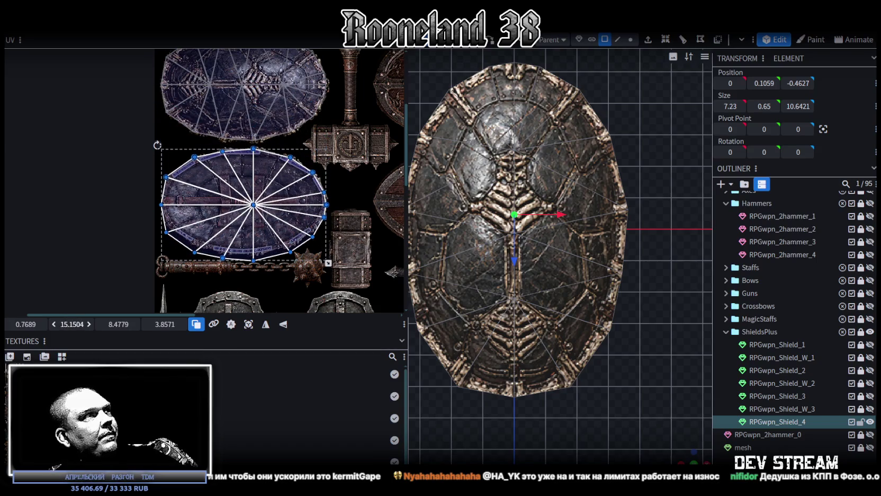
- Shorten the UV island from its bottom edge and nudge it down slightly
scroll(257, 173, up, 3)
scroll(254, 180, down, 1)
scroll(205, 247, down, 3)
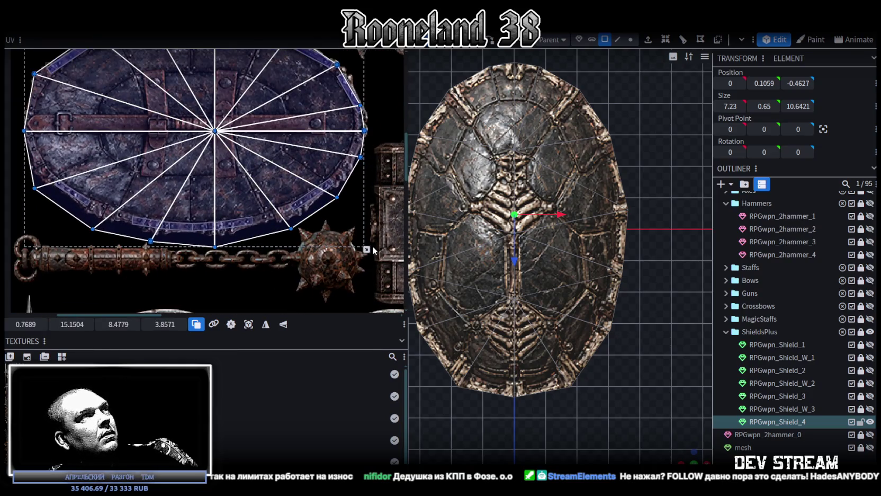
drag(367, 249, 367, 232)
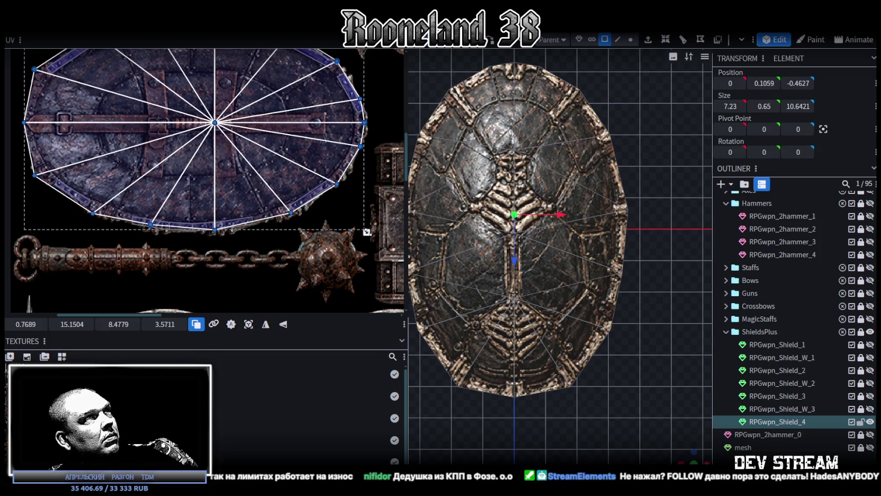
scroll(180, 138, up, 3)
ctrl+scroll(180, 138, up, 5)
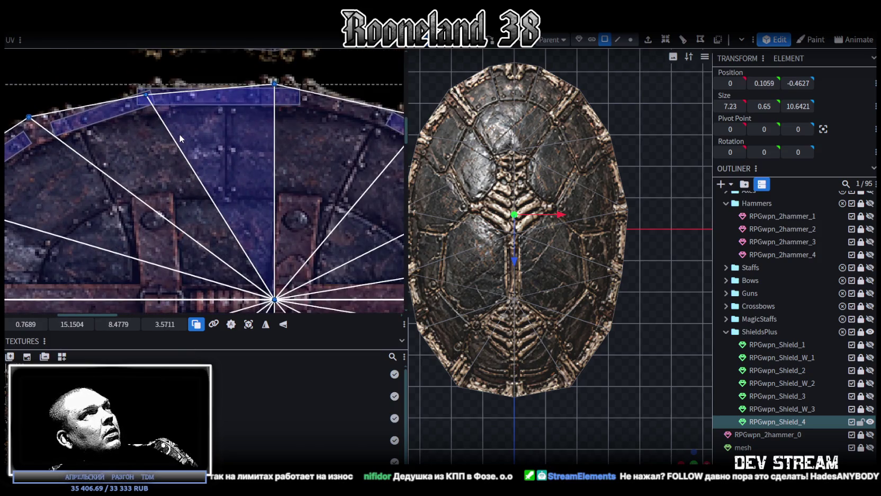
ctrl+scroll(180, 138, down, 3)
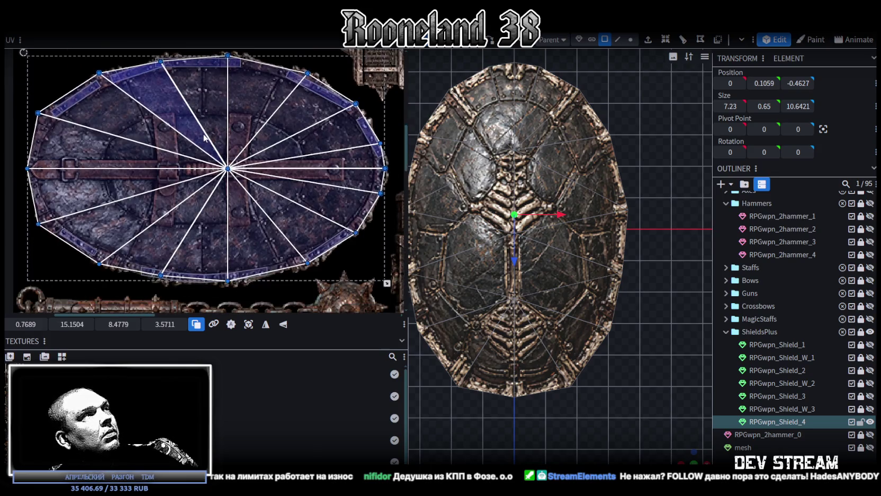
scroll(188, 153, down, 3)
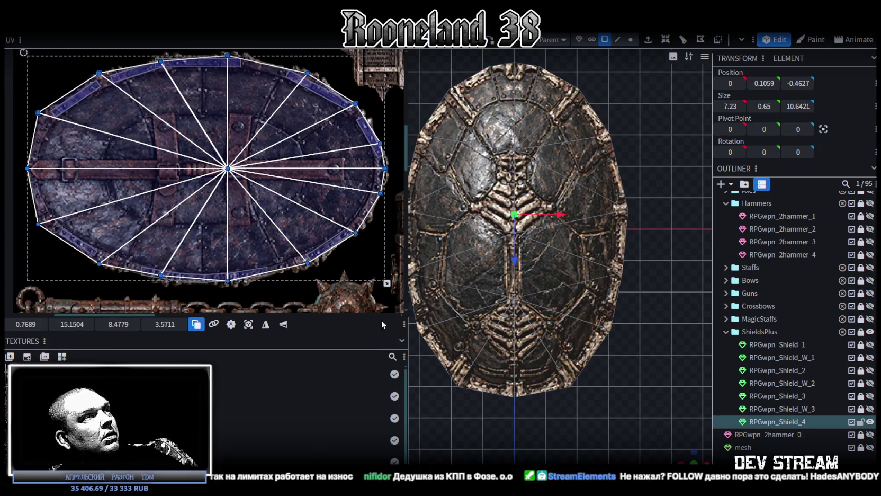
drag(388, 284, 389, 281)
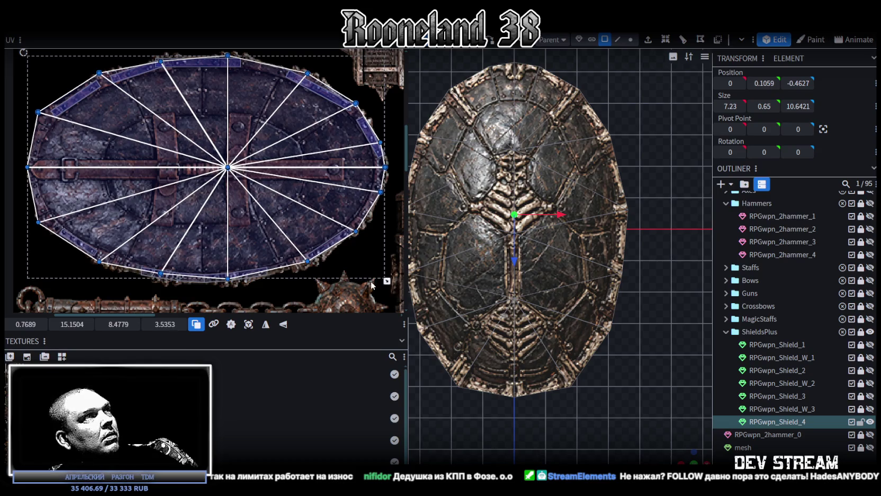
drag(72, 324, 73, 324)
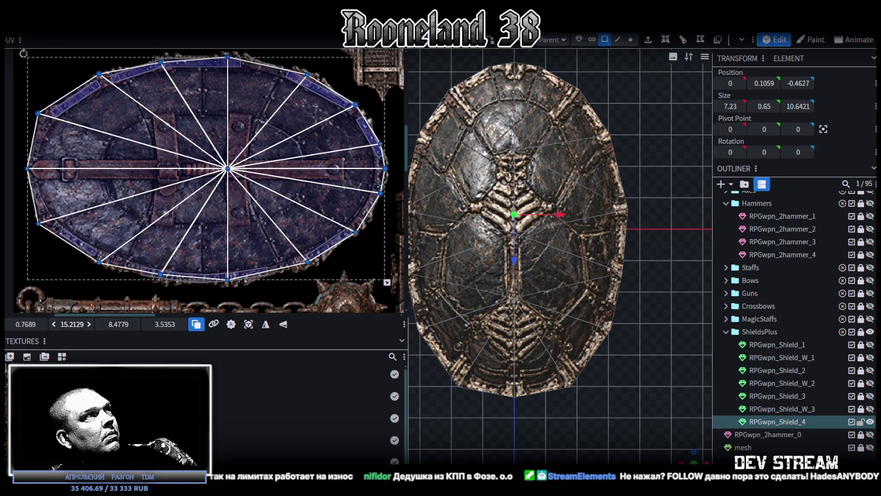
- Narrow the island and nudge it sideways and down to fit the shield outline
scroll(37, 116, up, 3)
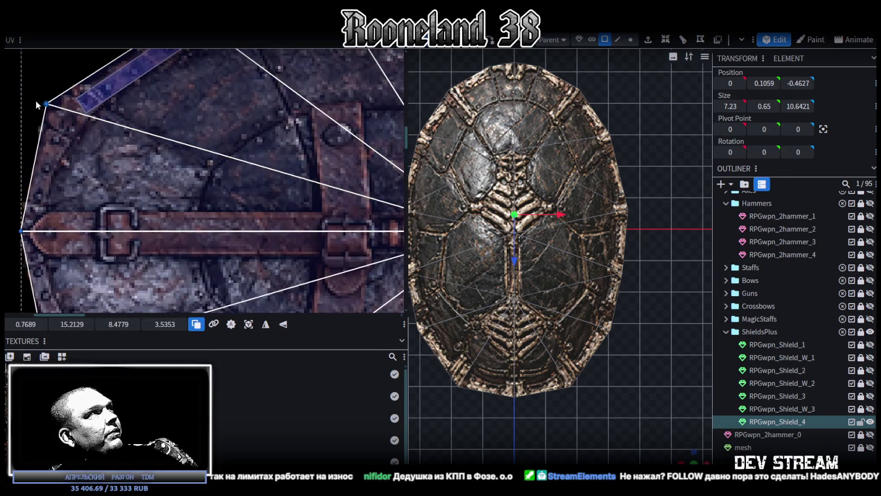
scroll(46, 110, down, 5)
scroll(153, 253, up, 2)
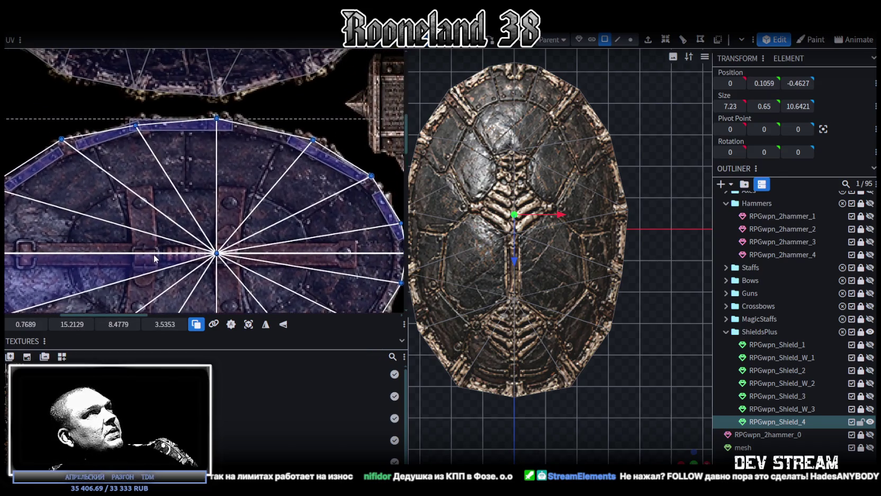
scroll(146, 200, down, 2)
scroll(259, 229, down, 1)
scroll(320, 213, down, 1)
scroll(374, 260, down, 1)
drag(376, 262, 371, 261)
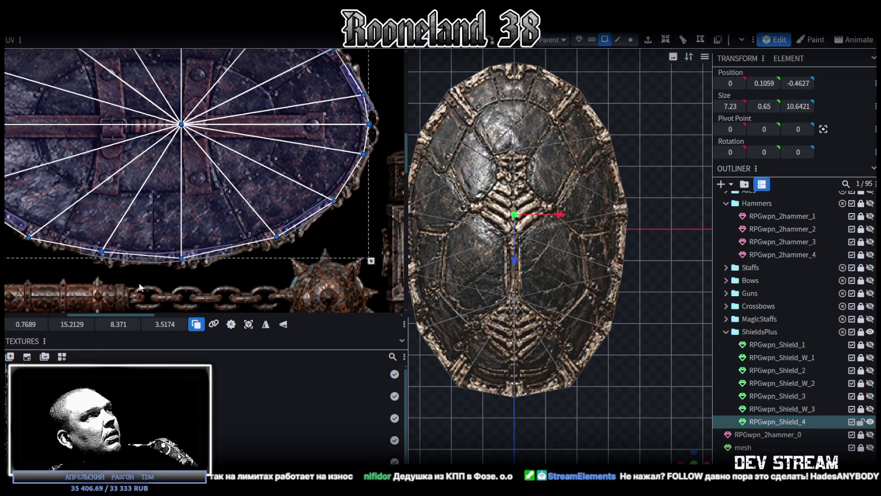
drag(18, 324, 37, 324)
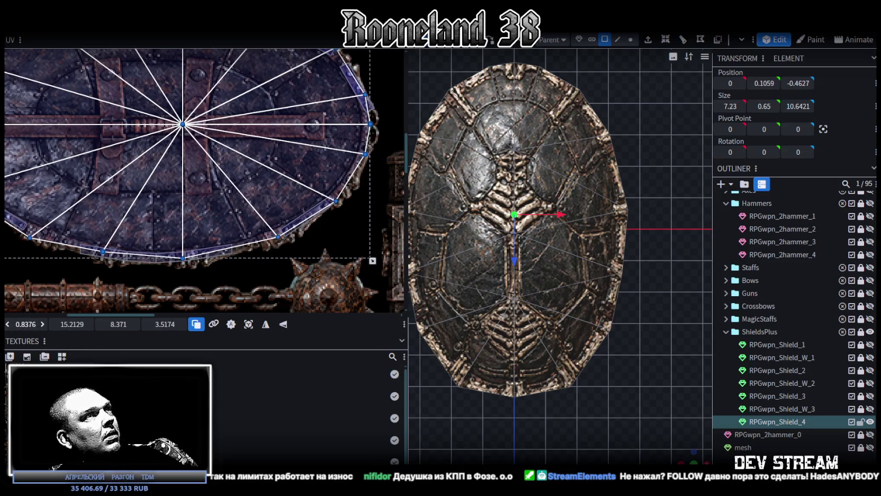
scroll(244, 283, up, 2)
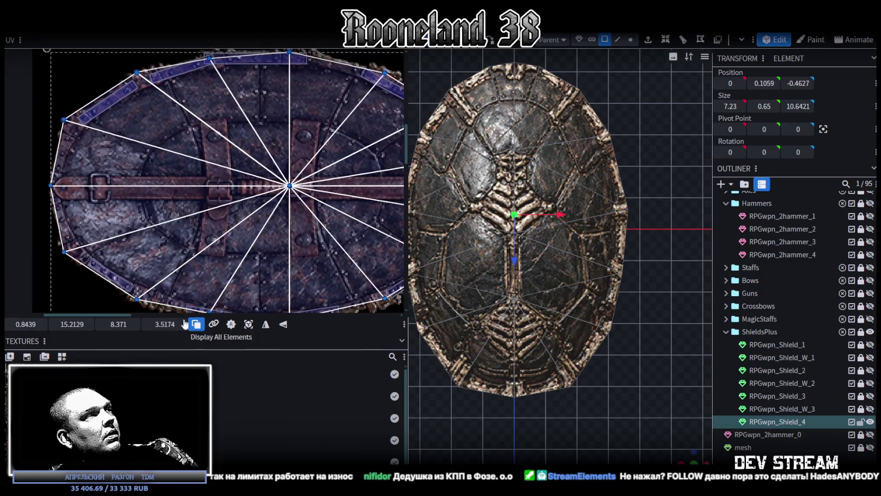
drag(72, 324, 73, 324)
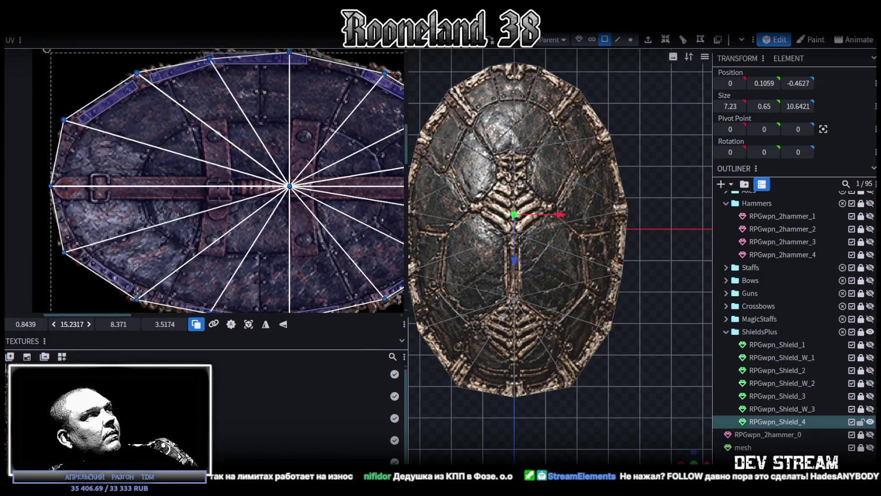
scroll(60, 164, up, 1)
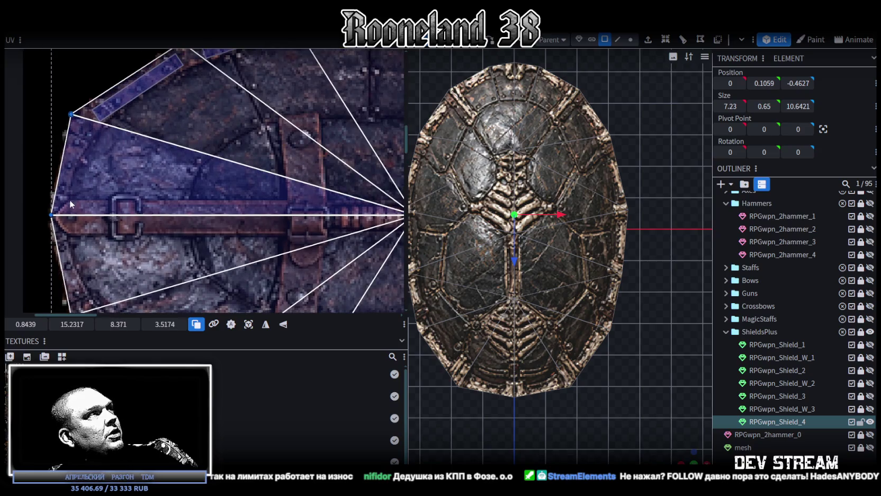
scroll(71, 196, up, 1)
mouse_move(690, 456)
mouse_down()
mouse_move(600, 425)
mouse_move(691, 458)
mouse_move(625, 415)
mouse_up()
- Deselect the shield, view it nearly top-down, and widen the 3D viewport
click(636, 439)
mouse_move(688, 456)
mouse_down()
mouse_move(602, 385)
mouse_move(715, 362)
mouse_move(646, 378)
mouse_up()
drag(406, 202, 278, 201)
mouse_move(397, 370)
mouse_down()
mouse_move(454, 348)
mouse_move(456, 333)
mouse_move(452, 450)
mouse_move(466, 419)
mouse_move(408, 375)
mouse_move(394, 348)
mouse_move(568, 324)
mouse_move(589, 343)
mouse_move(609, 337)
mouse_move(619, 370)
mouse_move(603, 367)
mouse_move(595, 412)
mouse_move(535, 396)
mouse_up()
- Select a shield face and frame its UVs on the weapon texture, then switch to Unity
click(409, 375)
click(504, 300)
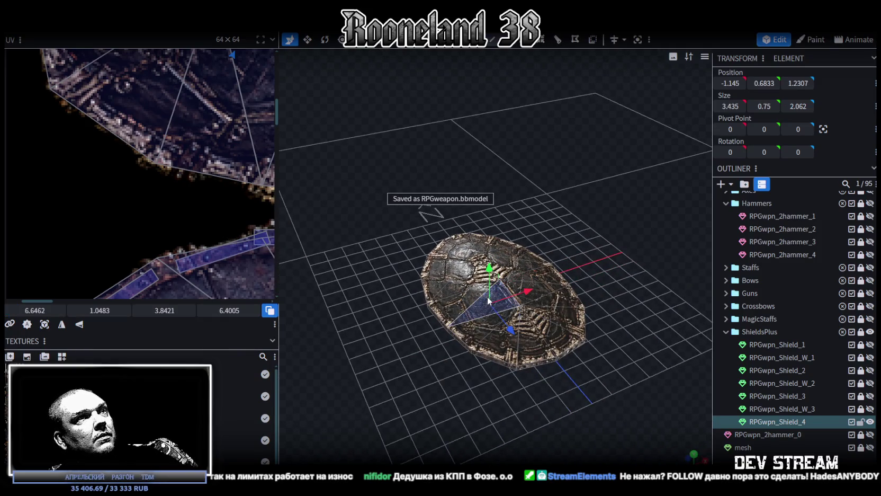
scroll(211, 232, down, 3)
scroll(211, 232, down, 2)
scroll(211, 233, up, 2)
scroll(170, 251, up, 2)
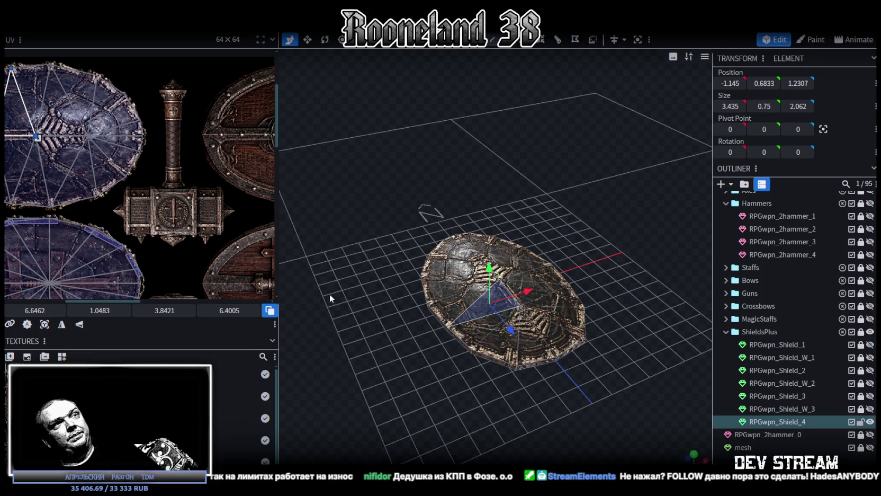
key(alt+Tab)
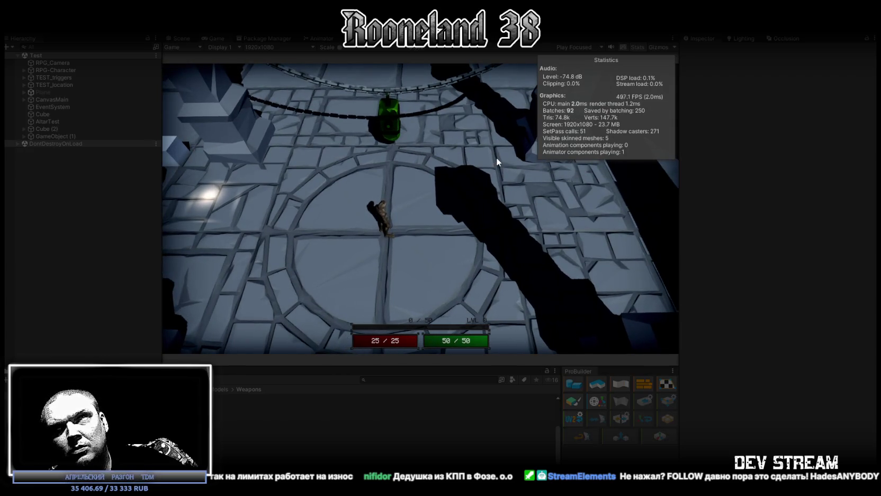
- Maximize the Game view so the running dungeon scene fills the Unity editor
double_click(217, 37)
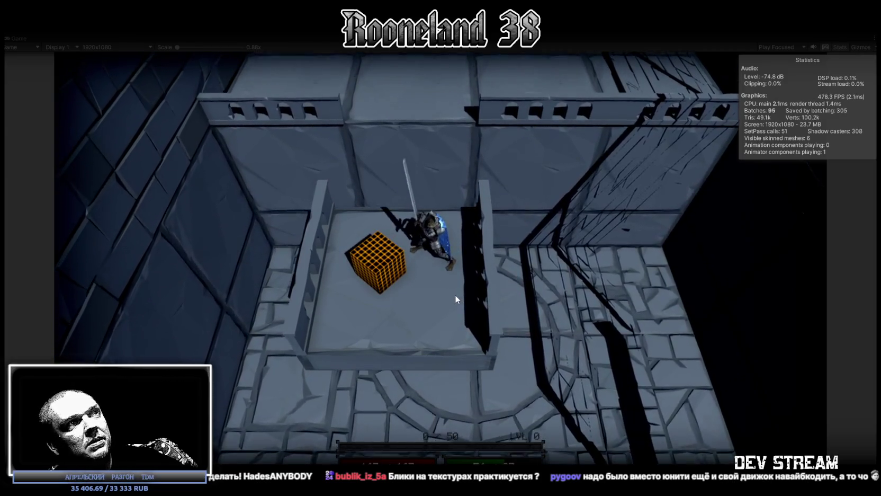
- Walk the knight into the orange cube, attack it, and move out of the alcove
click(444, 197)
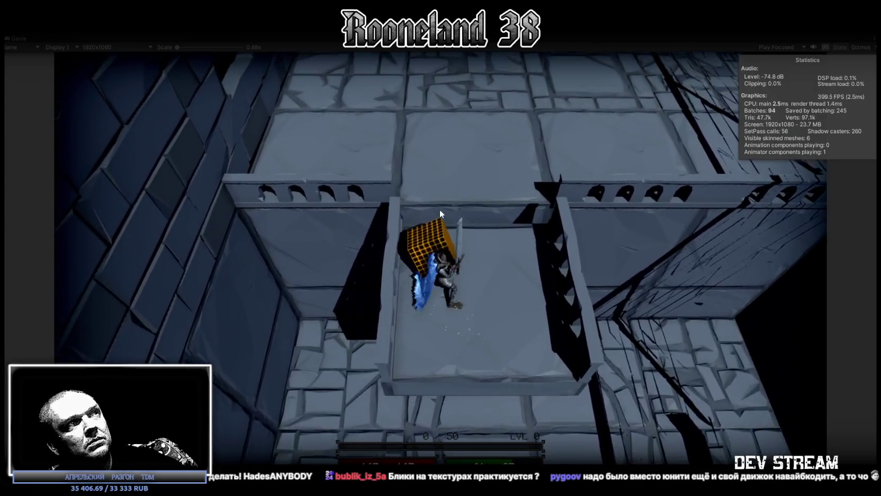
click(439, 209)
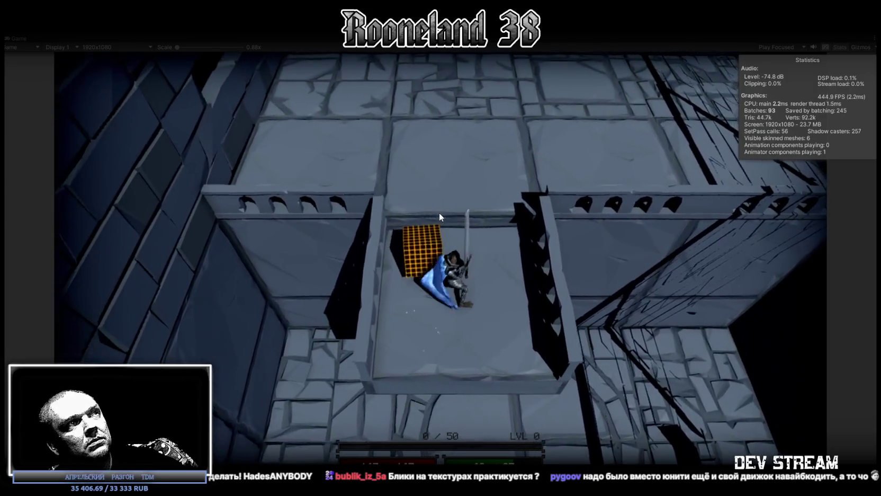
click(439, 224)
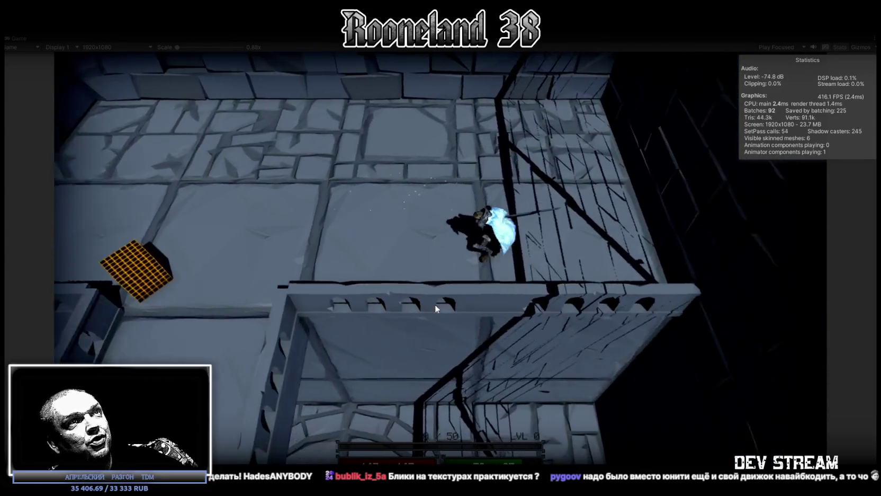
click(496, 225)
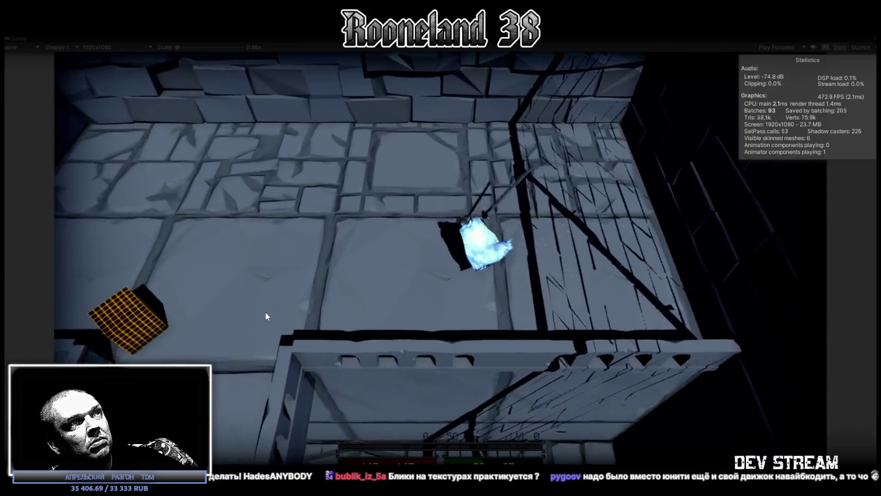
click(266, 316)
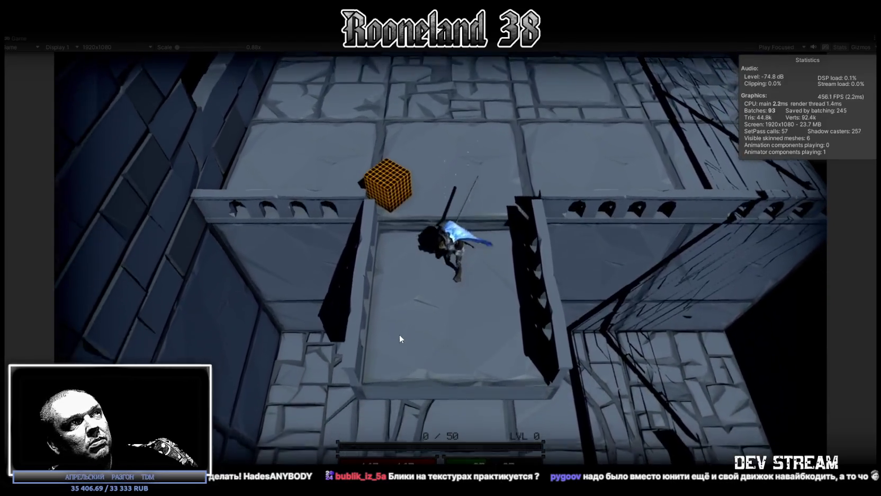
click(399, 333)
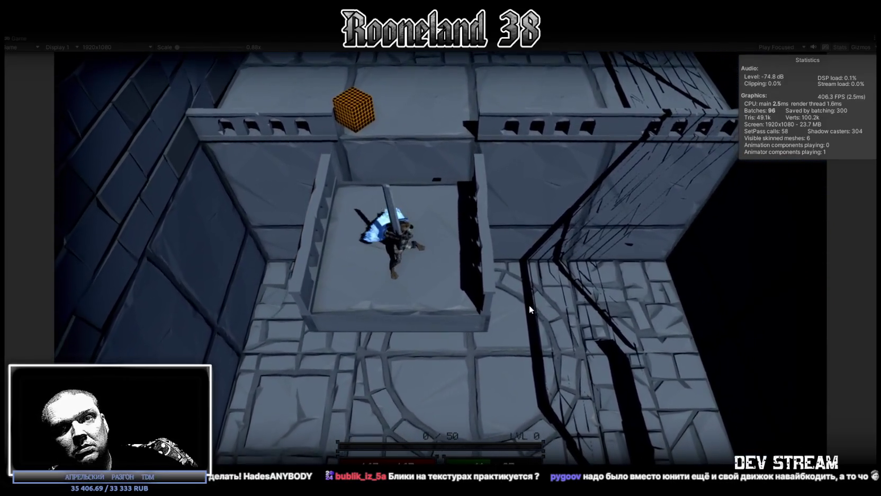
click(529, 310)
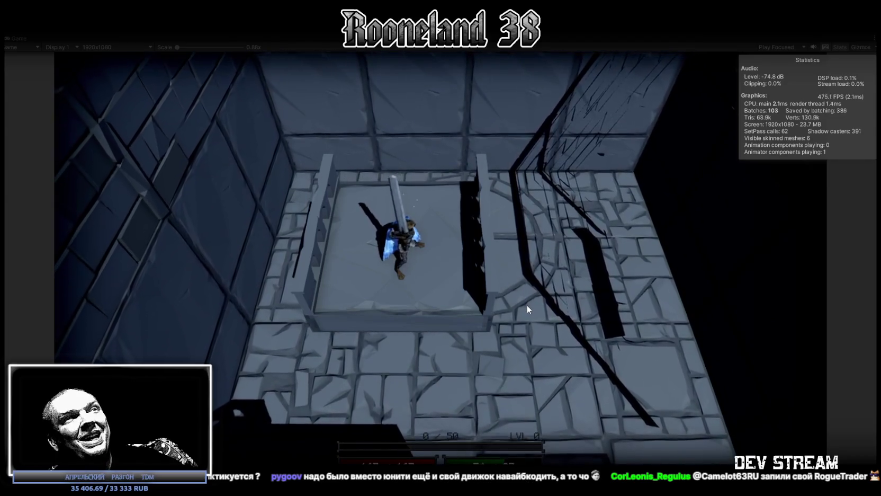
click(439, 287)
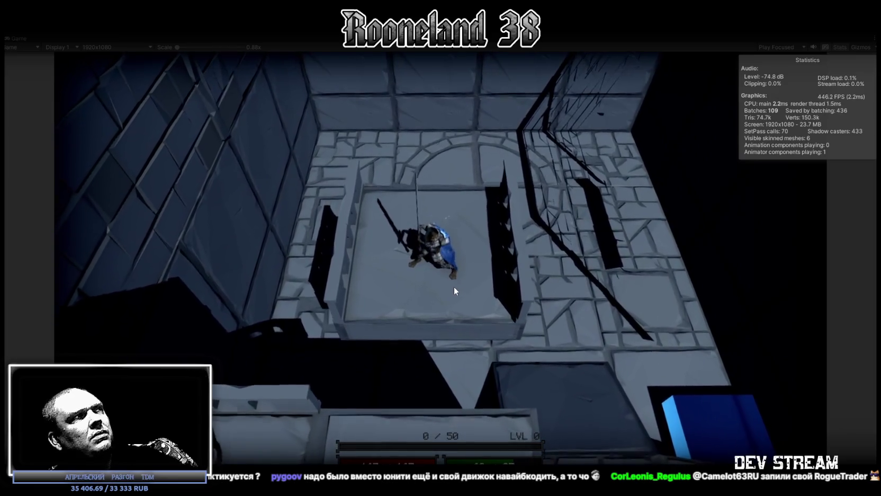
click(452, 292)
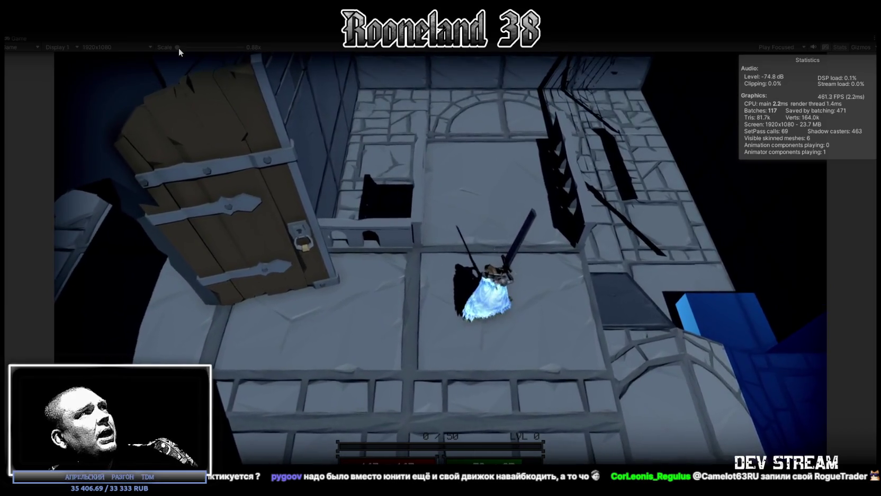
- Set the game view scale to 1x and walk the knight down the corridors, attacking
drag(177, 48, 181, 46)
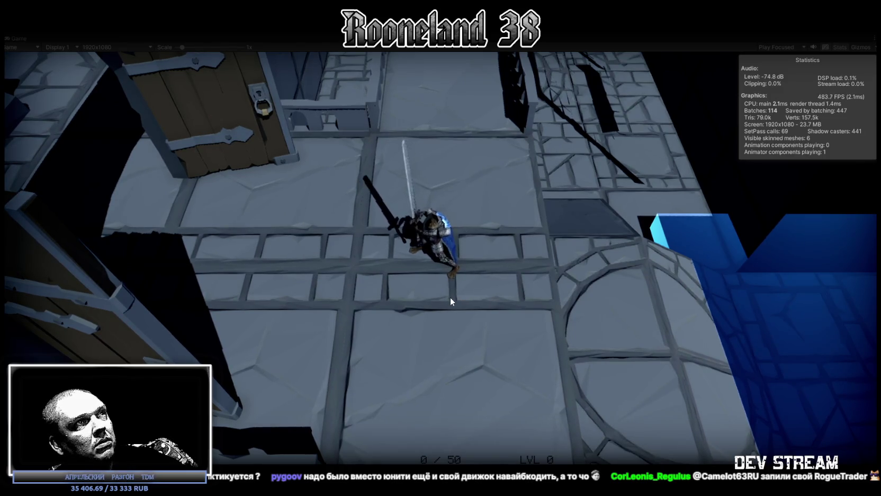
click(483, 323)
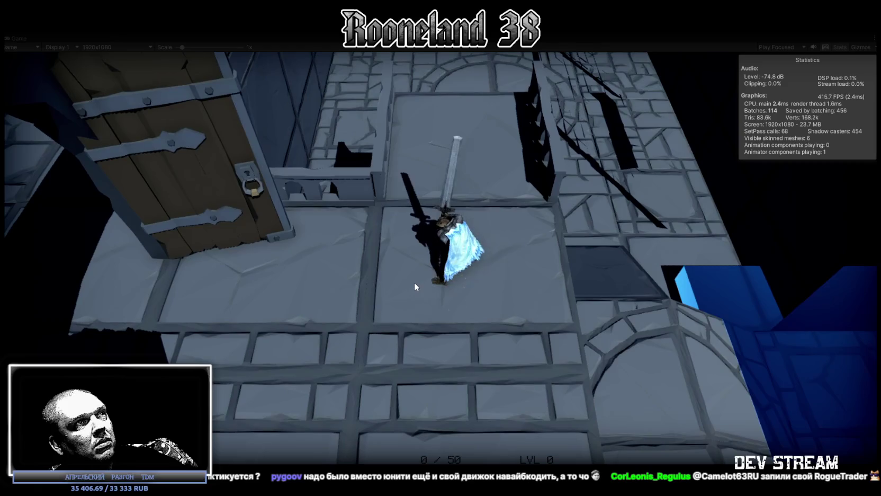
click(420, 317)
click(559, 350)
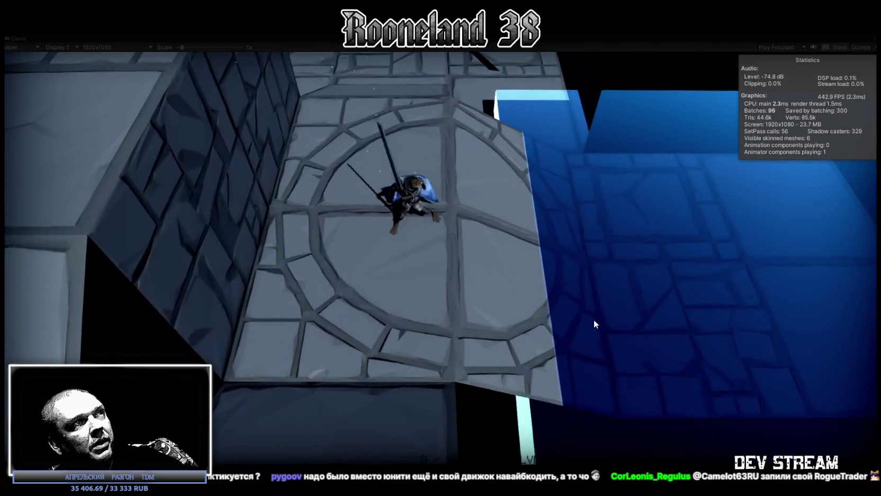
click(416, 355)
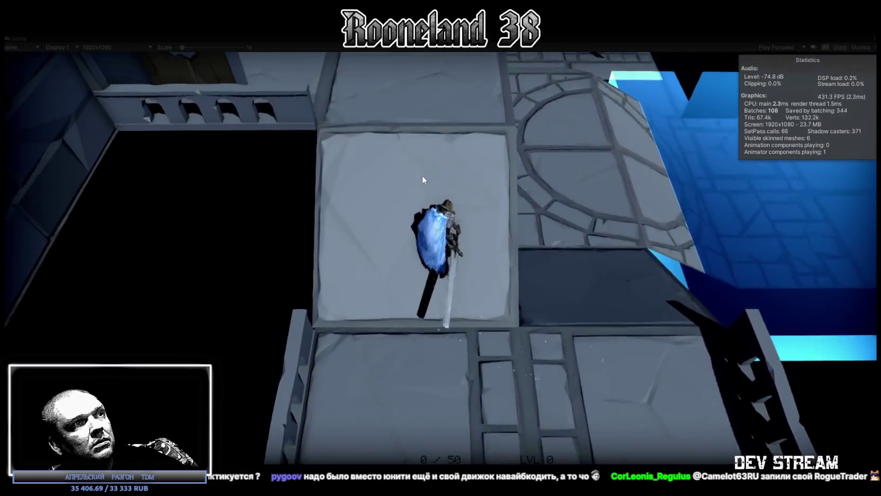
click(423, 177)
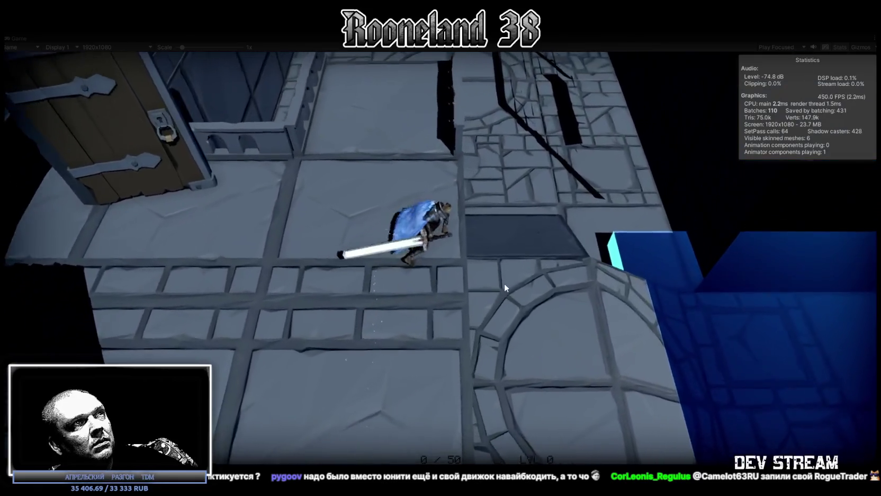
click(503, 284)
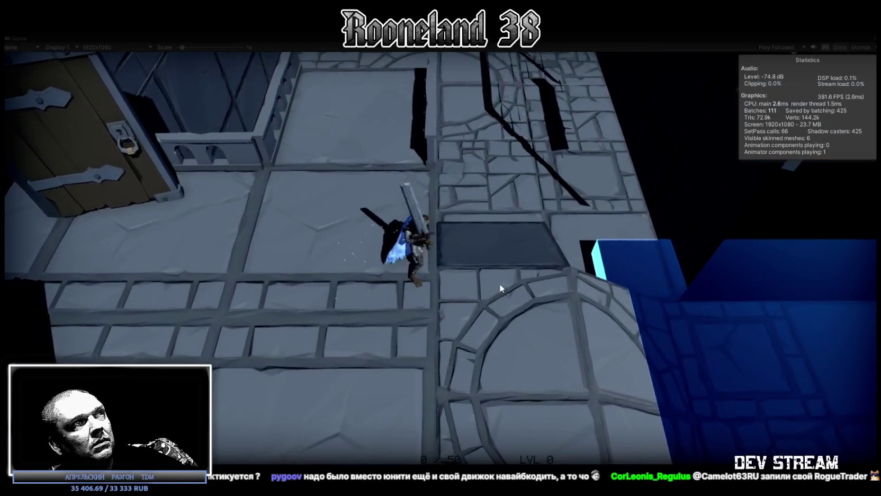
click(484, 278)
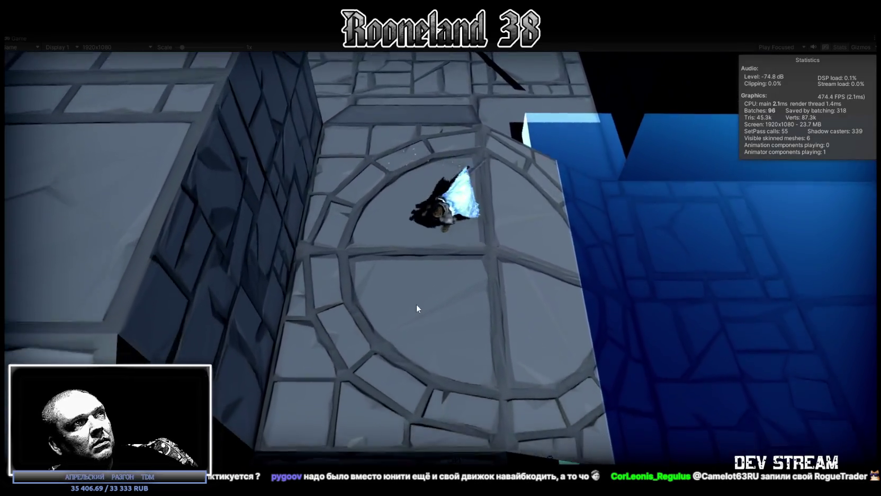
click(417, 309)
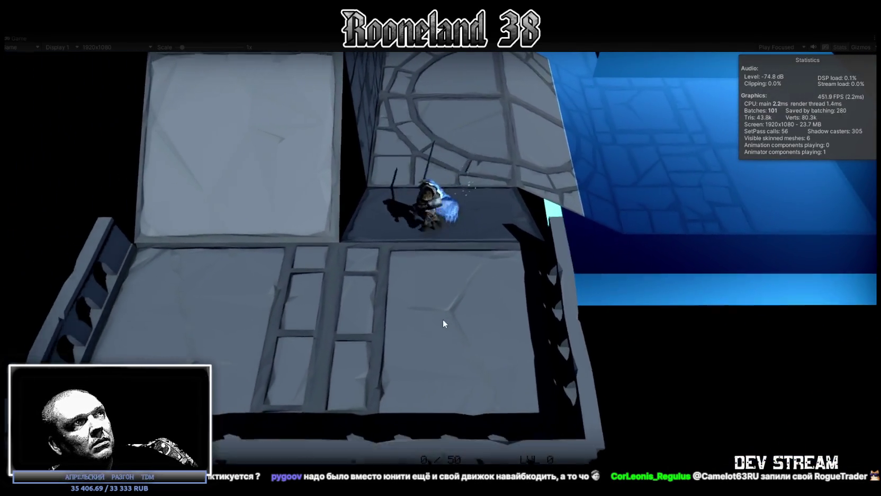
click(460, 268)
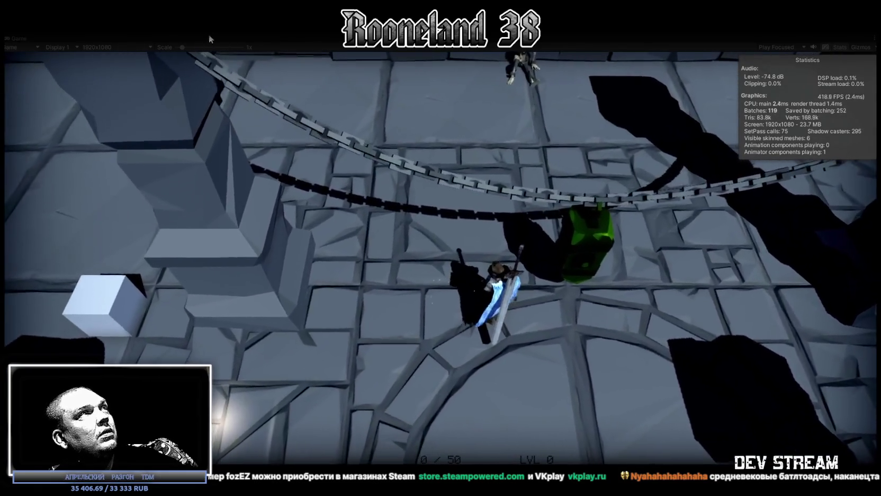
- Set the scale to 0.96x, exit Play mode, and return to the shield in Blockbench
drag(182, 47, 175, 48)
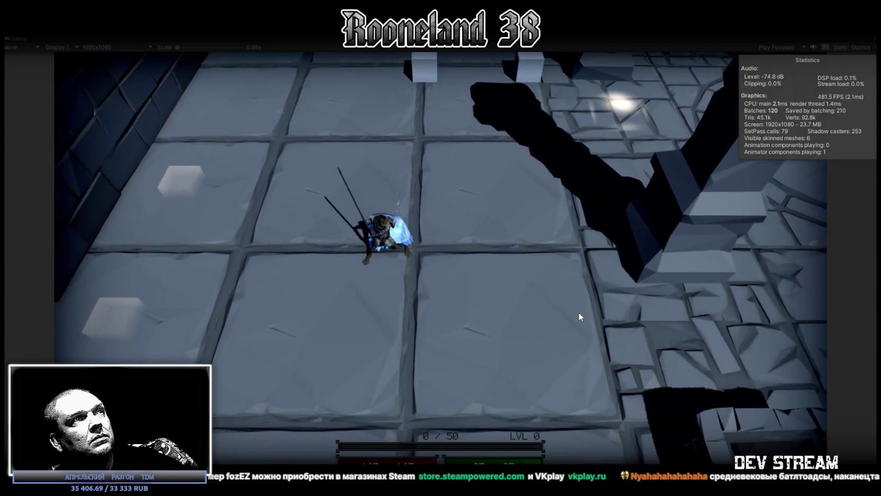
key(ctrl+p)
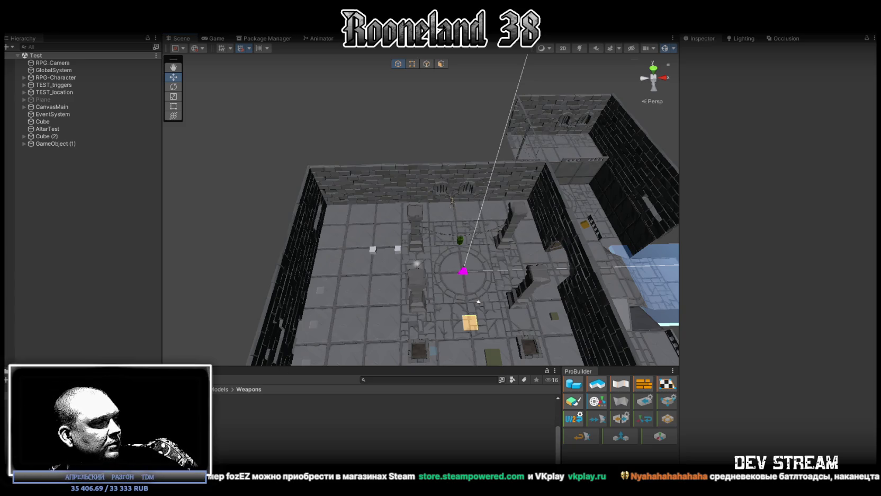
key(alt+Tab)
drag(461, 371, 494, 272)
scroll(495, 272, up, 3)
click(494, 272)
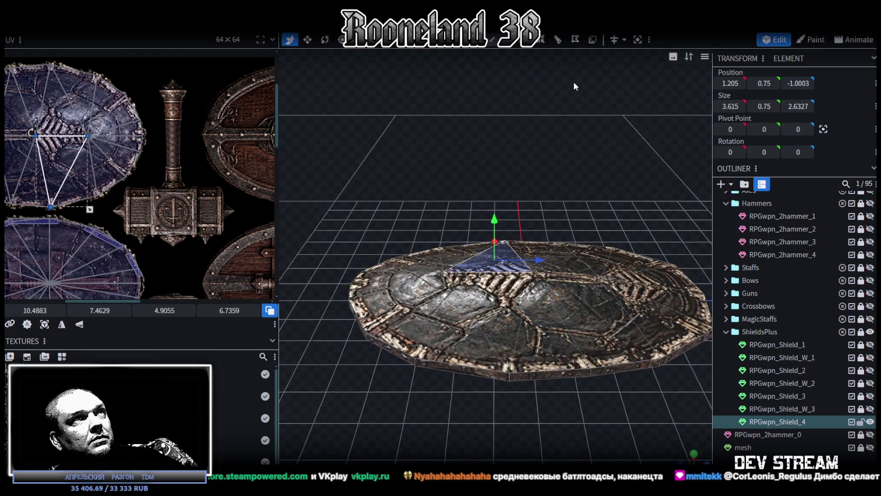
drag(494, 272, 586, 157)
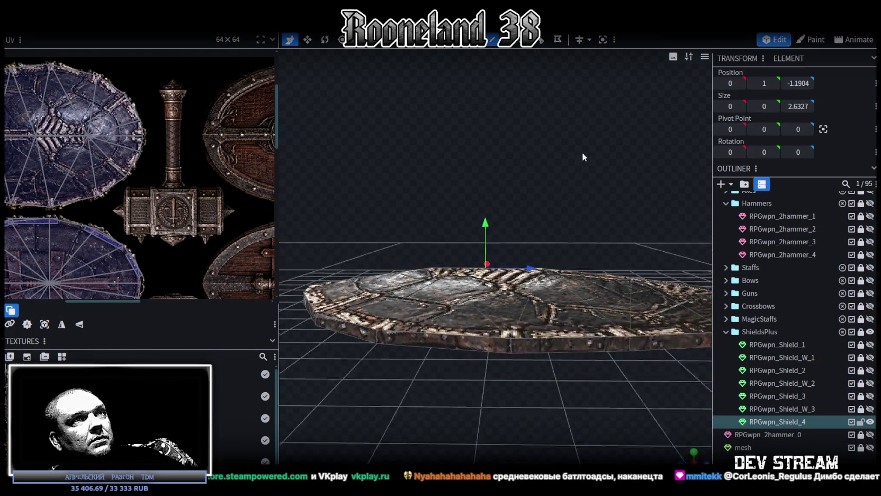
mouse_move(487, 218)
mouse_down()
mouse_move(537, 196)
mouse_move(550, 201)
mouse_move(520, 166)
mouse_move(534, 189)
mouse_up()
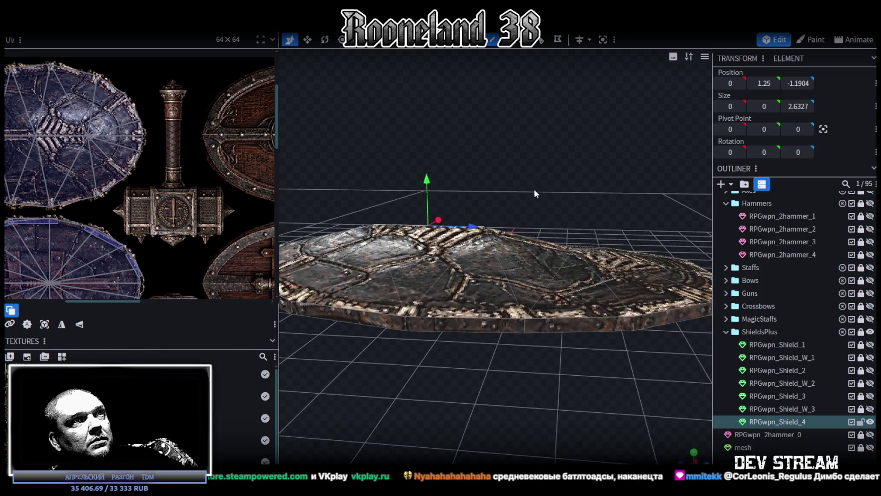
drag(587, 188, 567, 186)
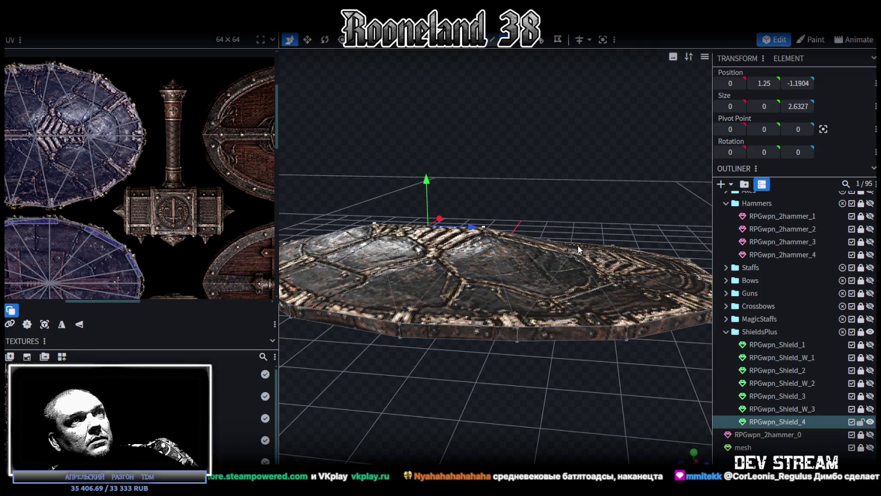
drag(579, 249, 577, 151)
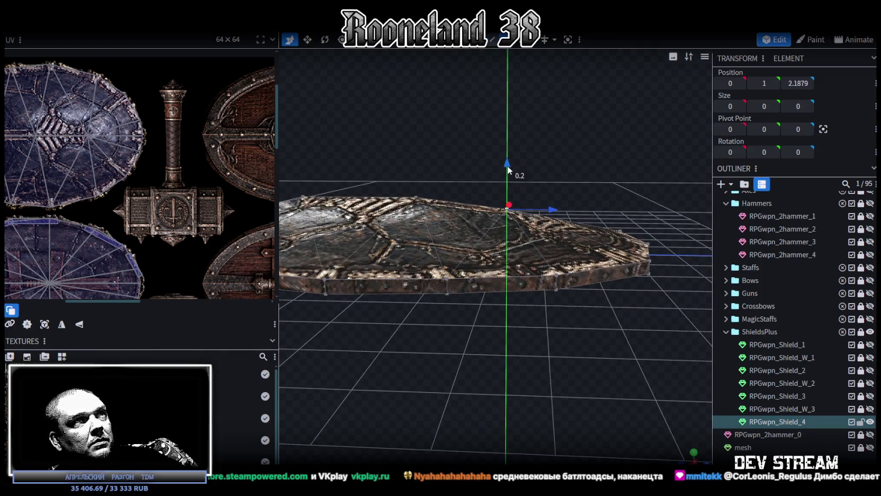
mouse_move(510, 166)
mouse_down()
mouse_move(518, 169)
mouse_move(469, 132)
mouse_move(468, 122)
mouse_move(552, 119)
mouse_move(542, 134)
mouse_move(494, 113)
mouse_move(514, 282)
mouse_move(565, 342)
mouse_up()
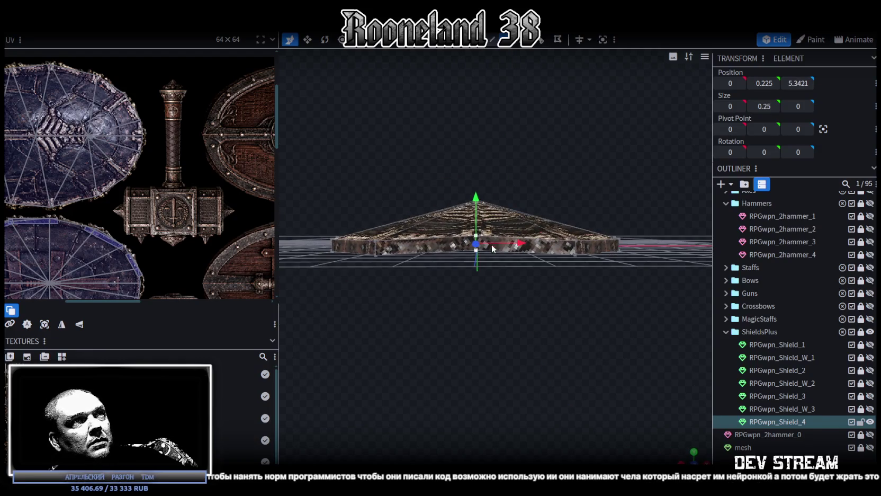
drag(559, 317, 561, 352)
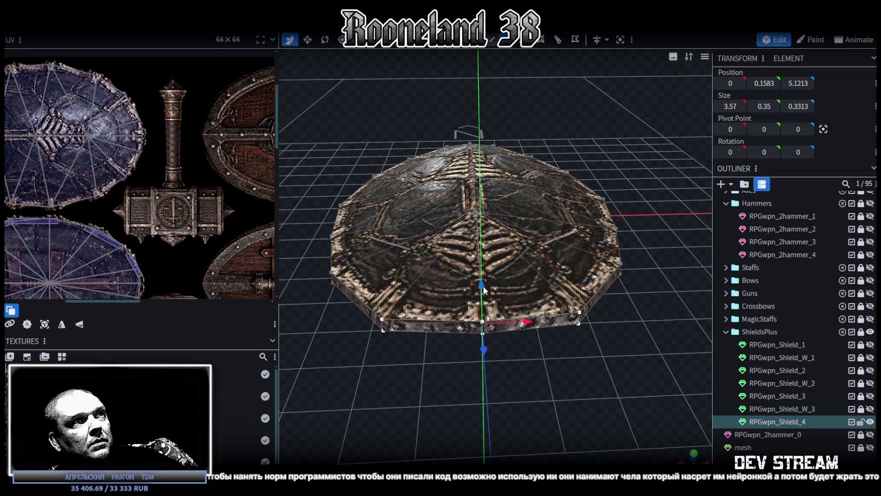
drag(534, 350, 553, 334)
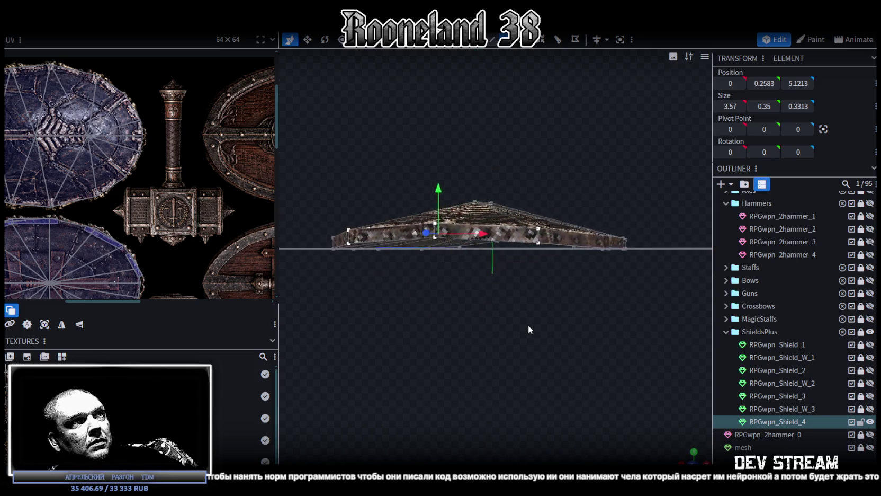
drag(540, 319, 589, 330)
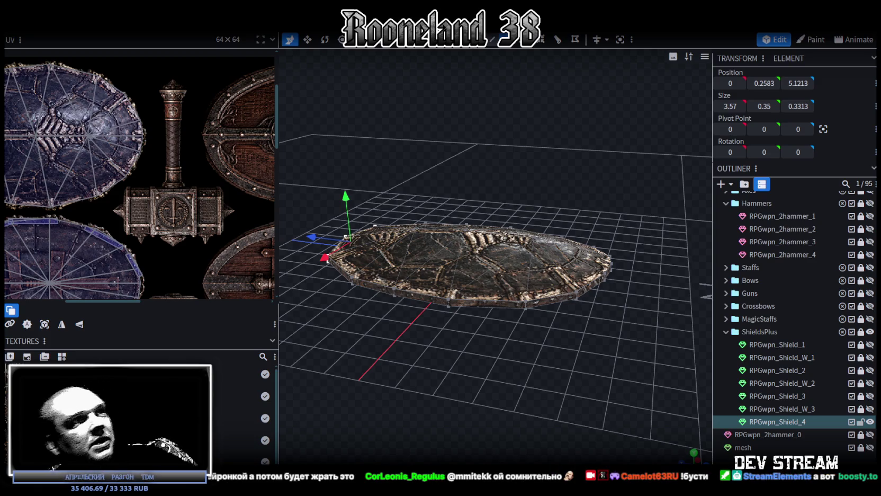
drag(696, 418, 503, 331)
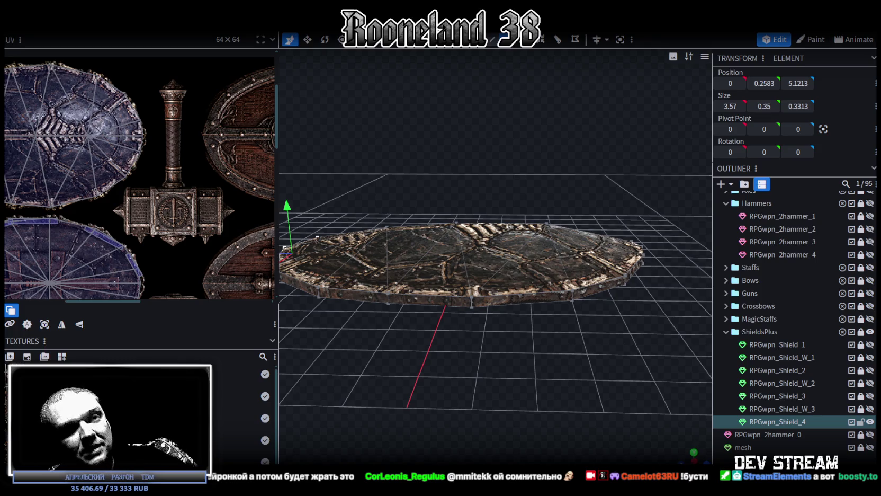
mouse_move(485, 367)
mouse_down()
mouse_move(597, 344)
mouse_move(509, 360)
mouse_move(515, 347)
mouse_move(395, 371)
mouse_move(486, 360)
mouse_move(415, 342)
mouse_move(415, 333)
mouse_up()
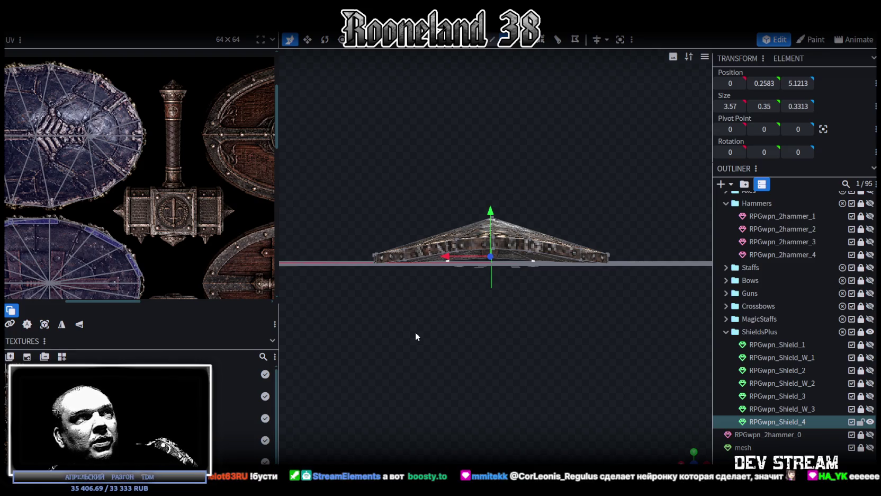
scroll(528, 339, up, 1)
mouse_move(526, 337)
mouse_down()
mouse_move(445, 331)
mouse_move(644, 352)
mouse_up()
- Save RPGweapon.bbmodel with Ctrl+S, view the shield top-down, and save again
key(ctrl+s)
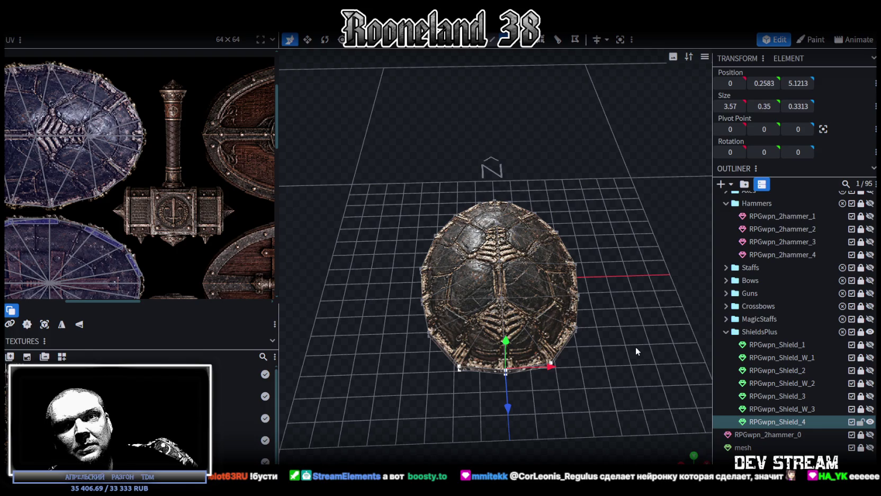
mouse_move(632, 345)
mouse_down()
mouse_move(626, 361)
mouse_move(628, 328)
mouse_move(580, 318)
mouse_move(458, 337)
mouse_move(419, 284)
mouse_move(358, 274)
mouse_move(346, 316)
mouse_move(602, 337)
mouse_move(616, 357)
mouse_move(604, 273)
mouse_up()
key(ctrl+s)
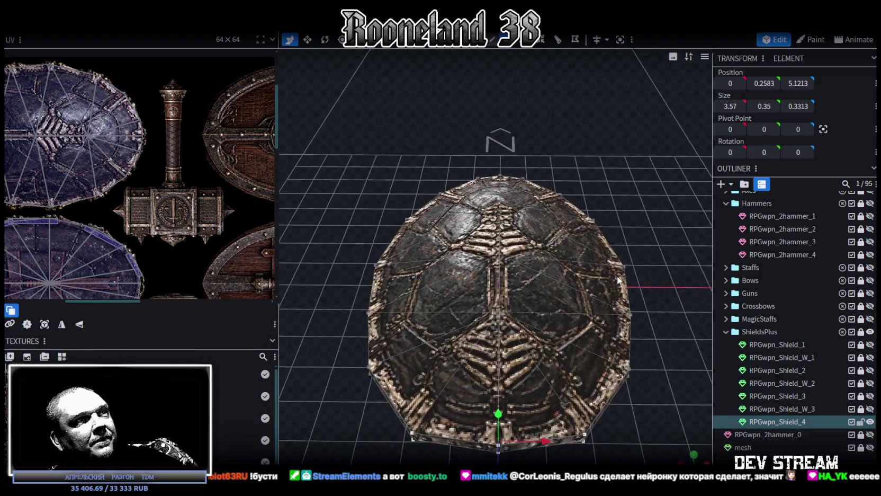
scroll(257, 159, down, 3)
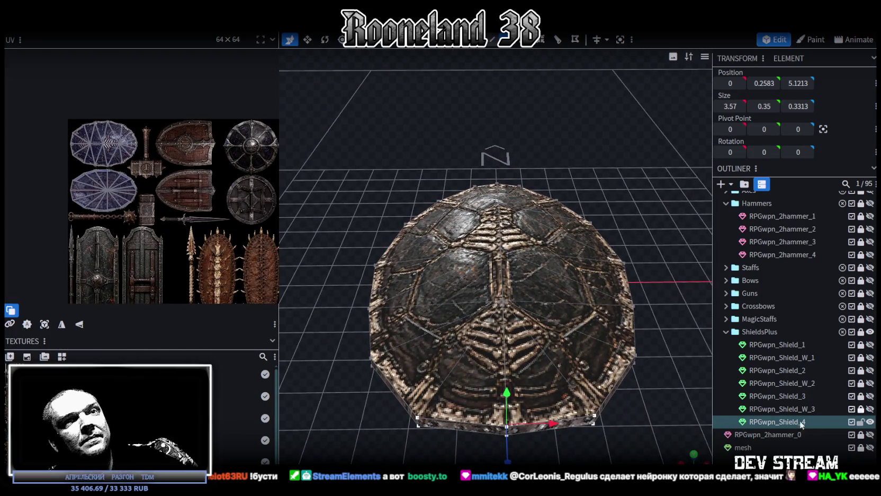
- Duplicate RPGwpn_Shield_W_3 into RPGwpn_Shield_W_4 at the end of ShieldsPlus and hide RPGwpn_Shield_4
click(870, 409)
click(844, 409)
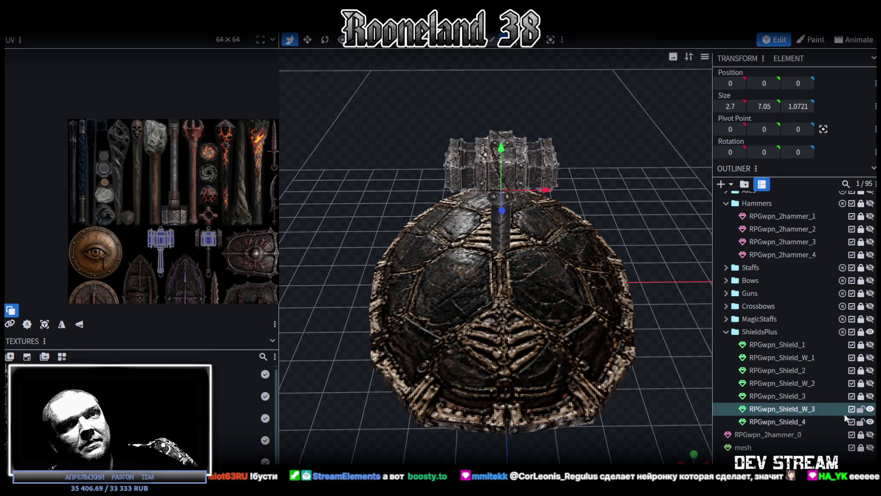
key(ctrl+d)
drag(794, 424, 787, 332)
drag(661, 333, 617, 328)
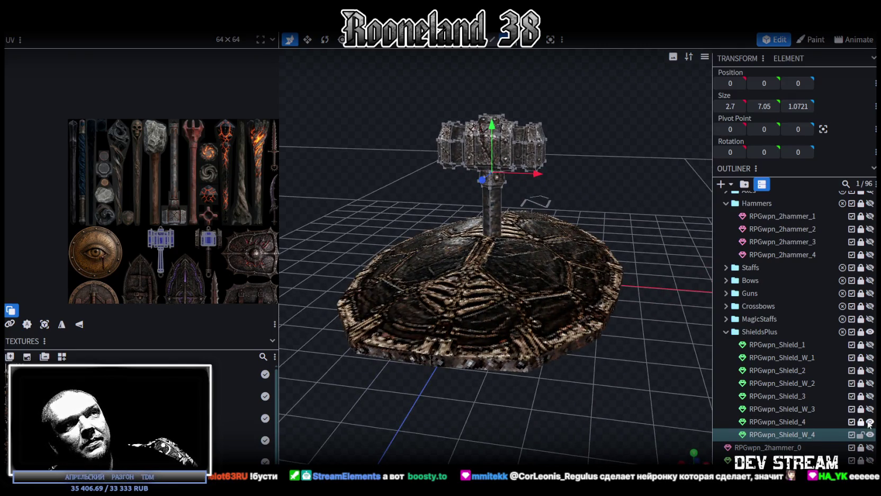
click(869, 422)
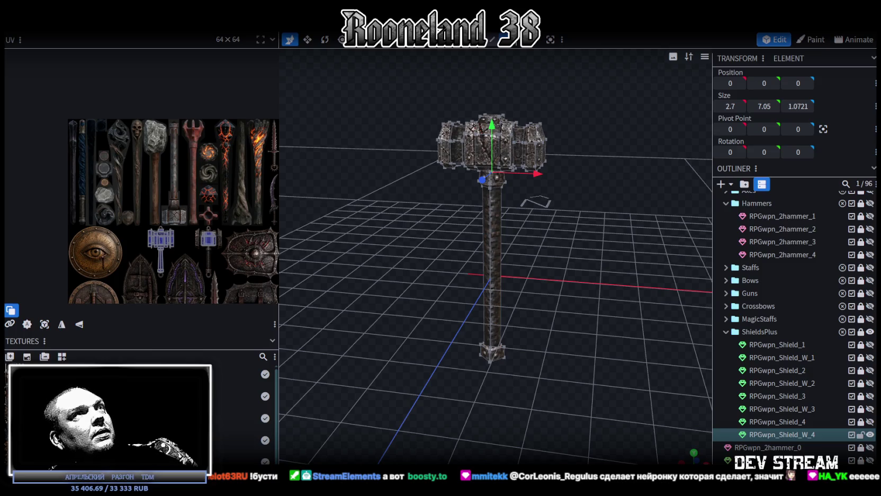
- Select the whole hammer mesh and assign it the PRG_wpn6.png texture
click(509, 154)
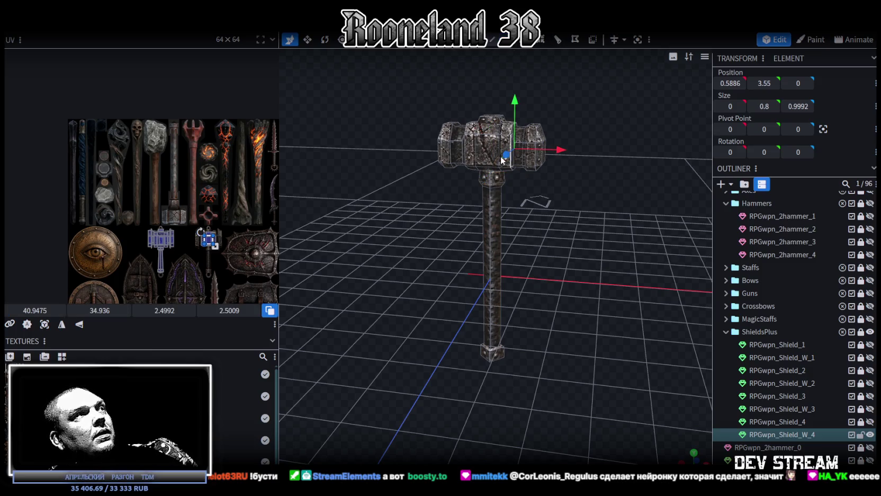
double_click(482, 159)
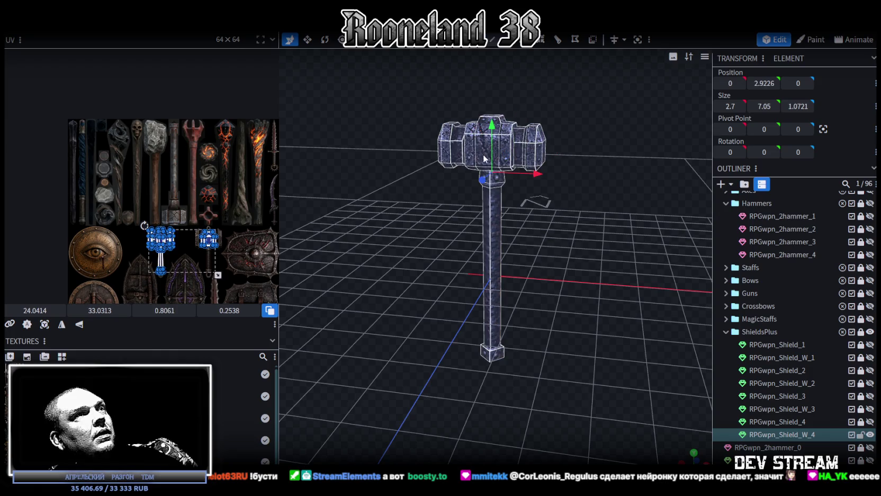
right_click(474, 146)
mouse_move(523, 418)
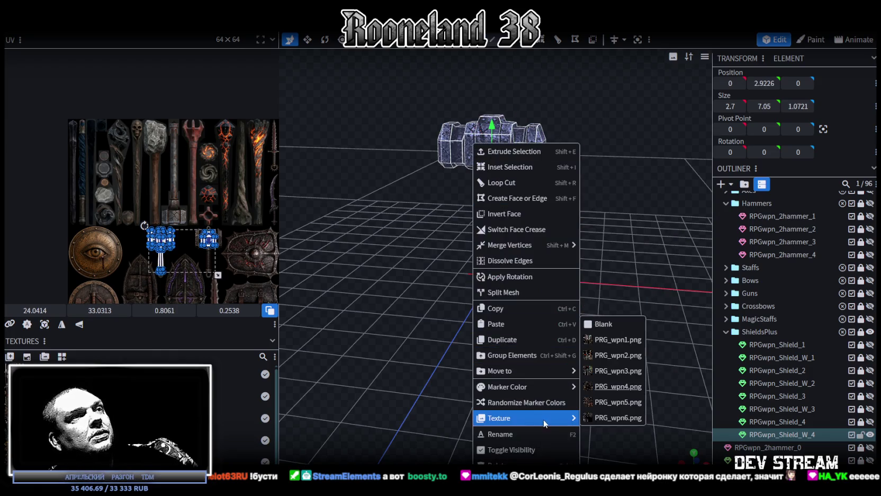
click(618, 418)
scroll(259, 198, up, 2)
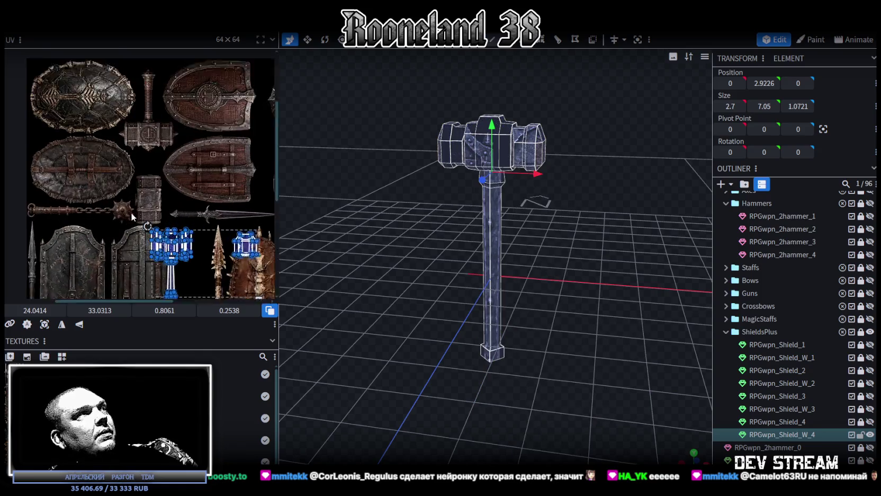
scroll(260, 198, up, 2)
- Zoom in to inspect the hammer and clear its face selection
mouse_move(427, 293)
mouse_down()
mouse_move(420, 283)
mouse_move(490, 292)
mouse_move(448, 292)
mouse_up()
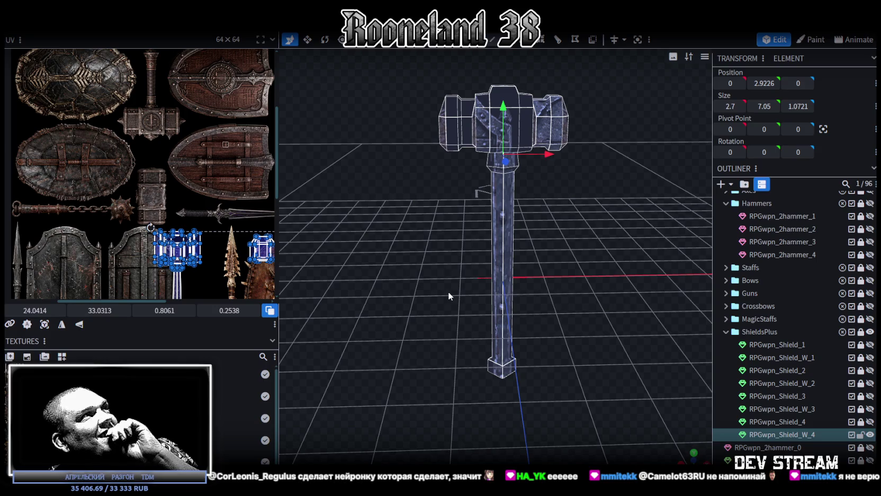
mouse_move(448, 291)
mouse_down()
mouse_move(477, 290)
mouse_move(458, 285)
mouse_up()
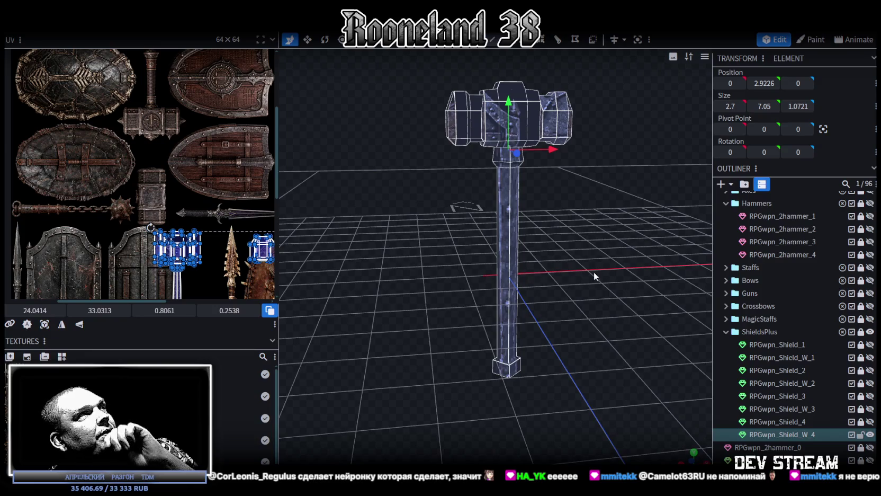
scroll(583, 279, up, 2)
scroll(575, 280, up, 3)
scroll(574, 262, up, 2)
scroll(574, 262, down, 2)
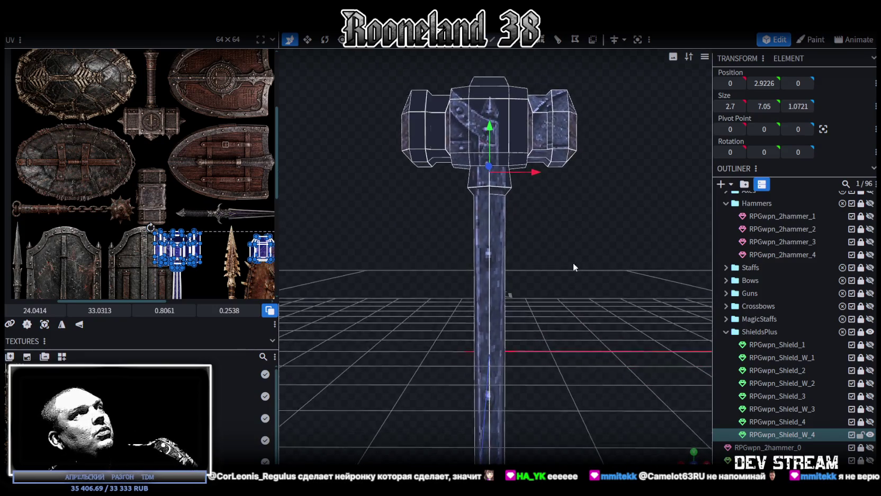
scroll(141, 98, up, 1)
scroll(507, 228, up, 1)
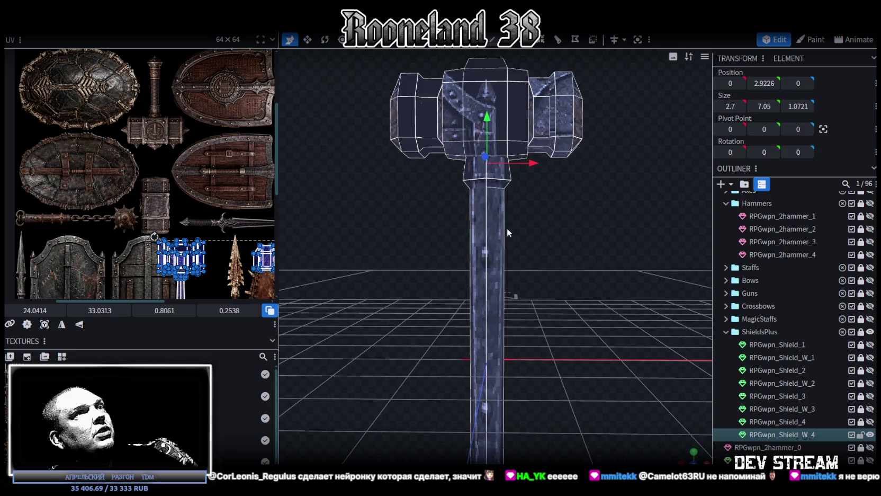
scroll(501, 231, up, 3)
scroll(527, 237, up, 1)
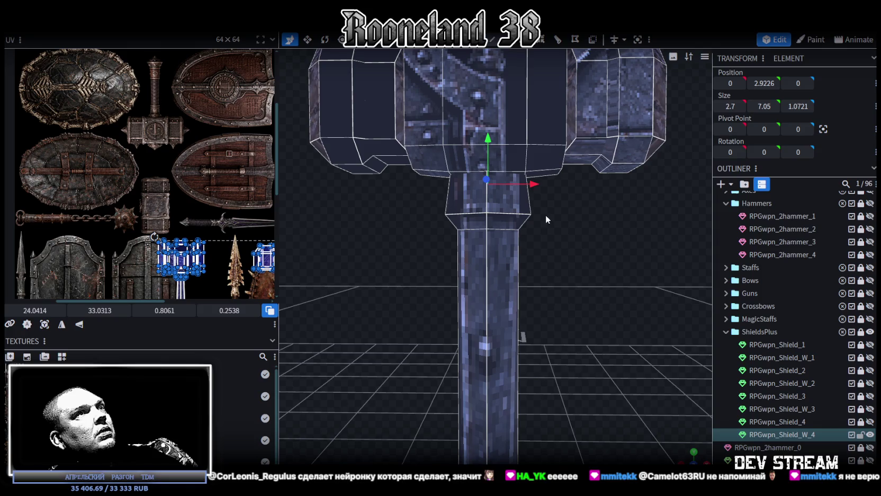
click(530, 207)
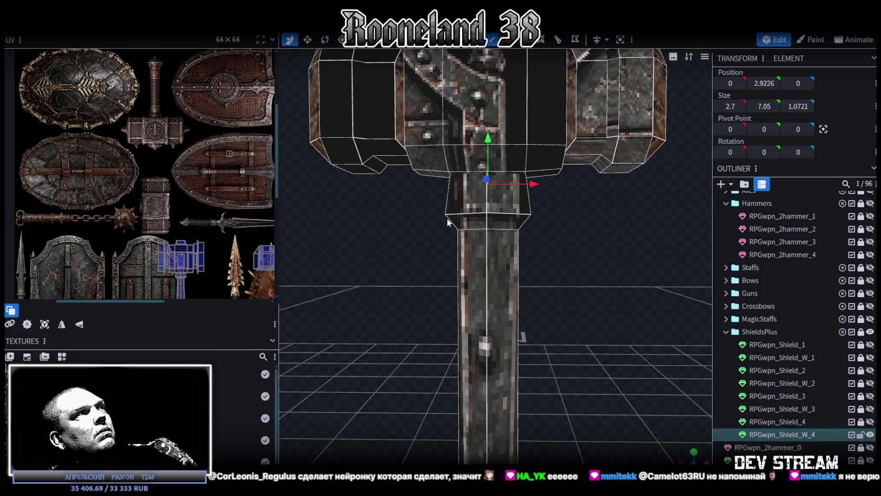
- Select the three hammer head pieces and raise them one unit on Y above the handle
drag(441, 209, 568, 236)
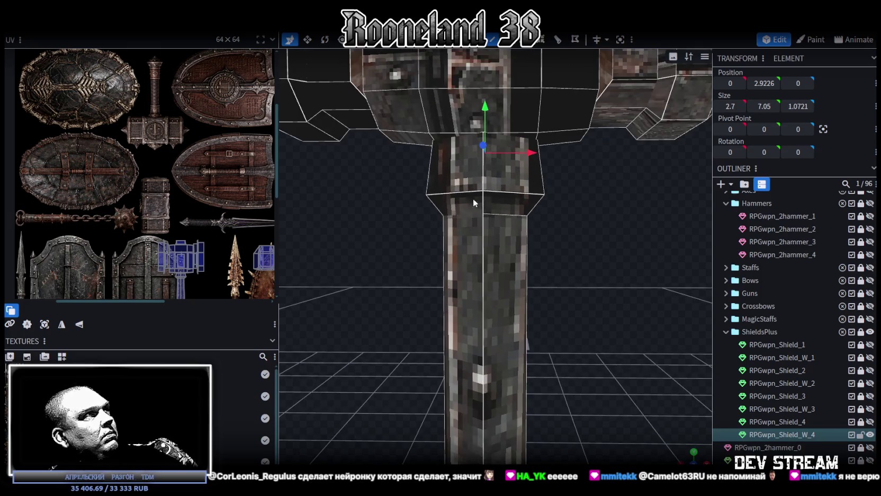
scroll(569, 235, down, 5)
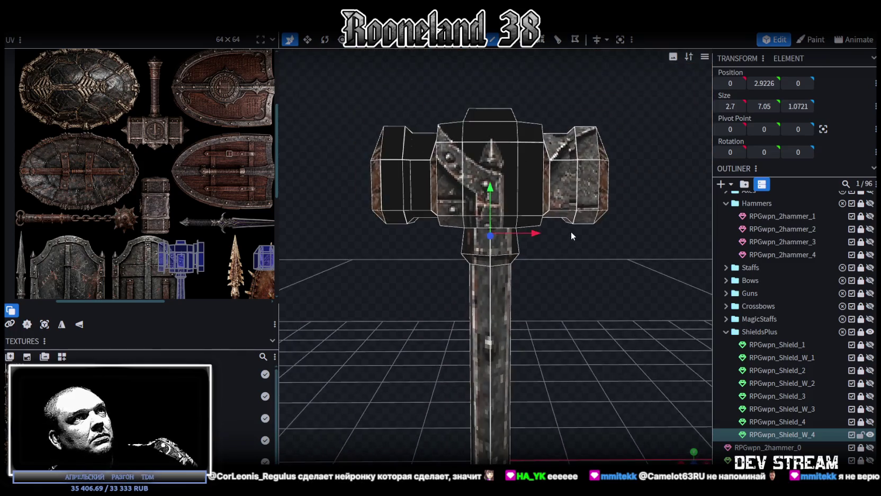
click(520, 209)
shift+click(550, 214)
shift+click(443, 215)
drag(493, 160, 493, 110)
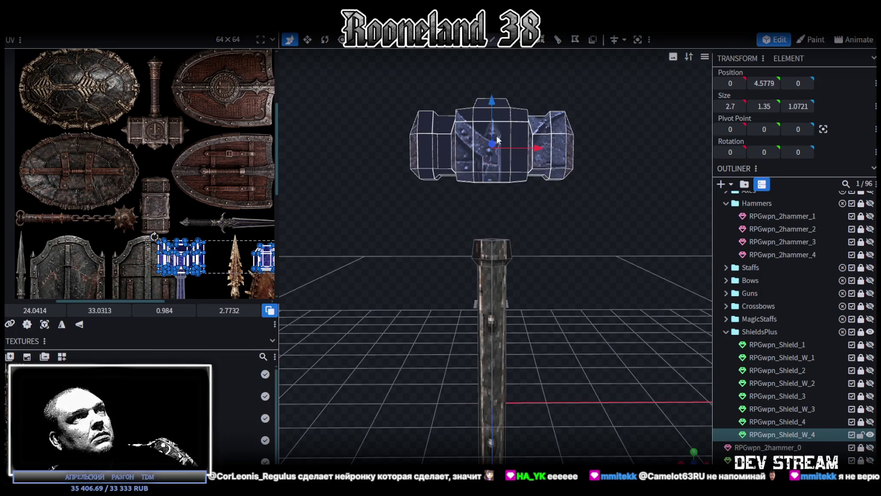
- Raise and narrow the handle's top face
scroll(538, 281, up, 3)
scroll(471, 225, up, 2)
click(503, 201)
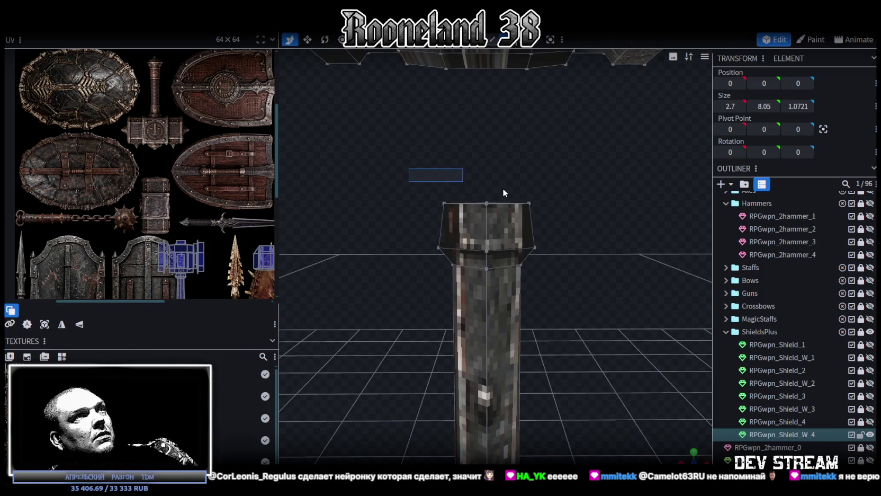
scroll(564, 208, down, 1)
mouse_move(490, 162)
mouse_down()
mouse_move(489, 188)
mouse_move(564, 229)
mouse_move(470, 312)
mouse_up()
key(v)
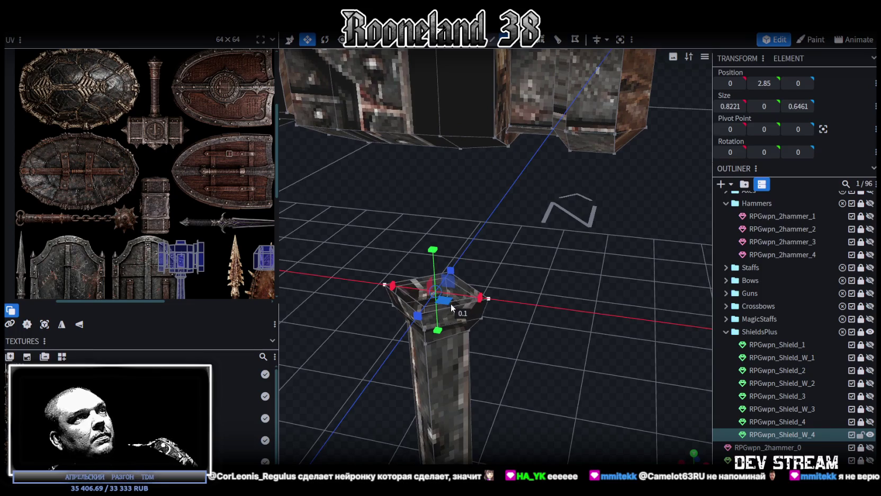
mouse_move(443, 301)
mouse_down()
mouse_move(422, 298)
mouse_move(466, 310)
mouse_move(562, 313)
mouse_move(509, 363)
mouse_move(551, 390)
mouse_move(561, 385)
mouse_move(551, 296)
mouse_up()
- Box-select the handle and thin it along X and Z
key(ctrl+a)
mouse_move(519, 188)
mouse_down()
mouse_move(518, 329)
mouse_move(570, 318)
mouse_move(525, 306)
mouse_up()
ctrl+drag(576, 409, 451, 168)
drag(555, 291, 550, 290)
mouse_move(578, 250)
mouse_down()
mouse_move(569, 245)
mouse_move(551, 310)
mouse_move(495, 345)
mouse_up()
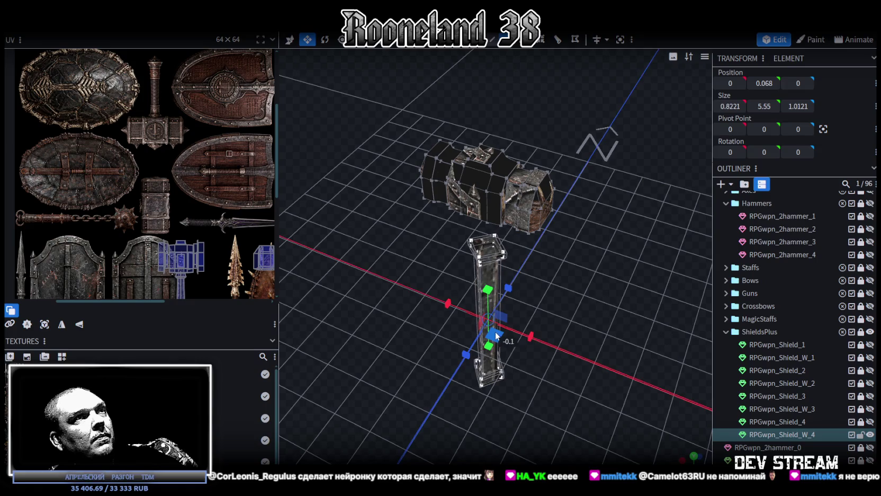
mouse_move(600, 280)
mouse_down()
mouse_move(464, 284)
mouse_move(480, 311)
mouse_move(512, 268)
mouse_move(615, 324)
mouse_move(544, 305)
mouse_move(545, 268)
mouse_move(469, 190)
mouse_up()
- Inspect the column from above and select its top and side faces
mouse_move(464, 144)
mouse_down()
mouse_move(478, 282)
mouse_move(509, 208)
mouse_move(494, 218)
mouse_move(512, 275)
mouse_move(468, 90)
mouse_move(603, 207)
mouse_move(621, 207)
mouse_move(473, 212)
mouse_move(625, 205)
mouse_move(494, 210)
mouse_move(484, 255)
mouse_move(528, 267)
mouse_move(591, 254)
mouse_move(504, 106)
mouse_up()
click(536, 144)
mouse_move(540, 153)
mouse_down()
mouse_move(525, 212)
mouse_move(414, 151)
mouse_up()
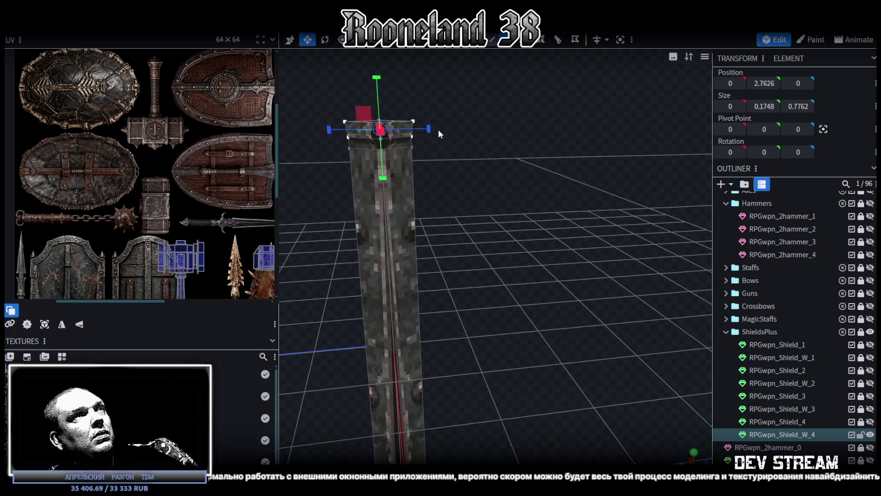
mouse_move(453, 188)
mouse_down()
mouse_move(451, 234)
mouse_move(553, 243)
mouse_move(573, 188)
mouse_move(446, 181)
mouse_move(432, 194)
mouse_move(591, 212)
mouse_move(618, 195)
mouse_move(606, 187)
mouse_move(487, 225)
mouse_move(507, 233)
mouse_up()
click(475, 181)
mouse_move(475, 181)
mouse_down()
mouse_move(520, 210)
mouse_move(495, 265)
mouse_move(479, 263)
mouse_move(511, 268)
mouse_move(589, 233)
mouse_move(567, 220)
mouse_move(571, 277)
mouse_move(584, 251)
mouse_move(575, 207)
mouse_move(569, 243)
mouse_up()
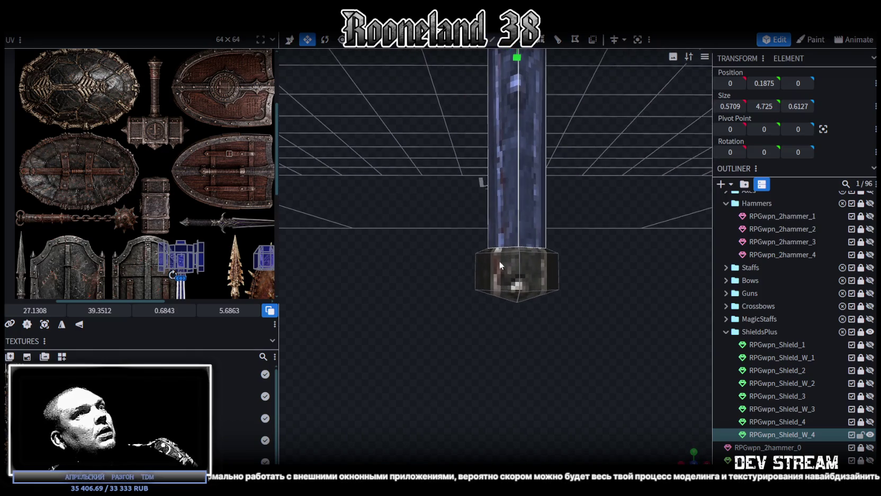
drag(499, 260, 545, 223)
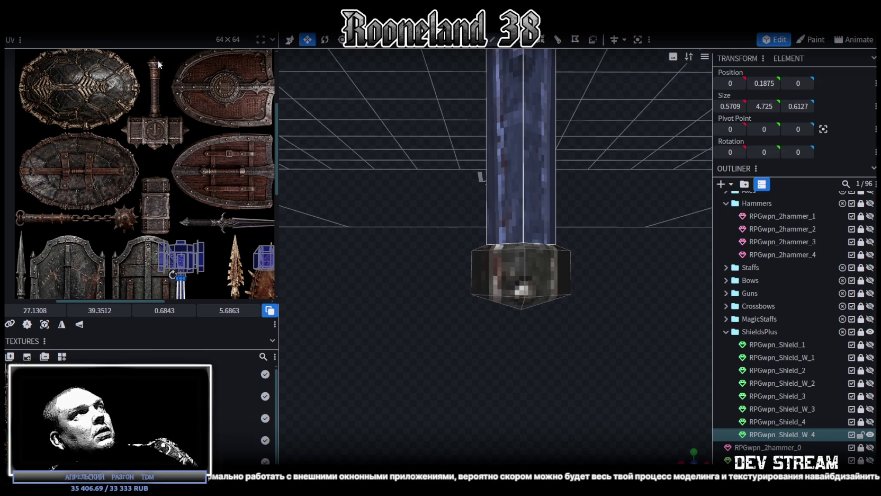
mouse_move(521, 201)
mouse_down()
mouse_move(519, 224)
mouse_move(523, 68)
mouse_up()
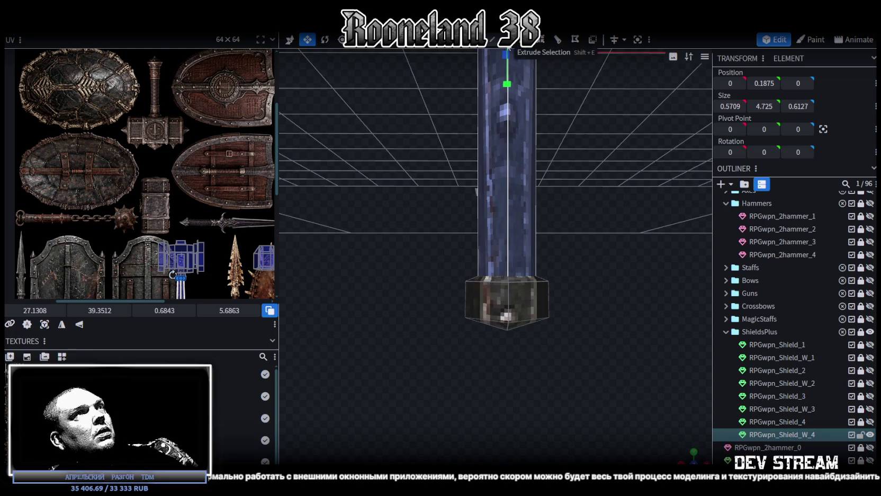
scroll(552, 299, up, 2)
- In front view, extrude the bottom cap's top face upward with a taper
click(694, 458)
scroll(507, 386, up, 2)
scroll(527, 231, up, 2)
scroll(418, 325, up, 2)
right_drag(417, 325, 443, 282)
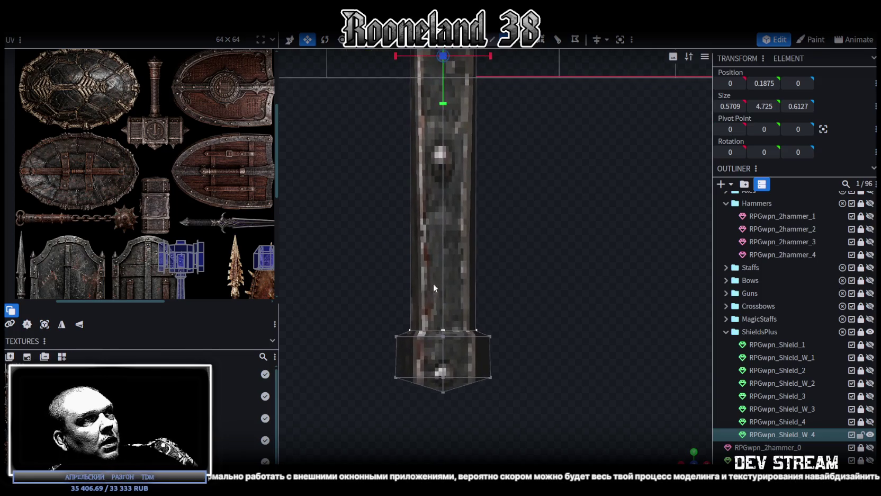
click(490, 332)
key(e)
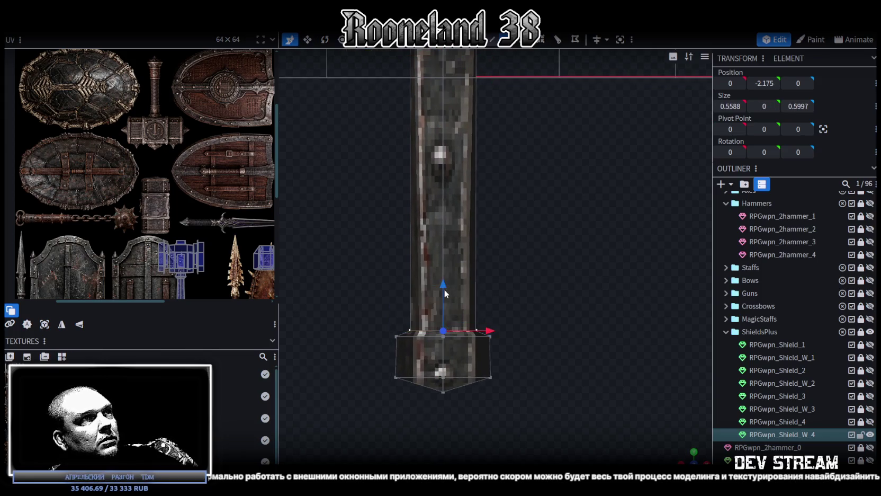
drag(444, 289, 447, 252)
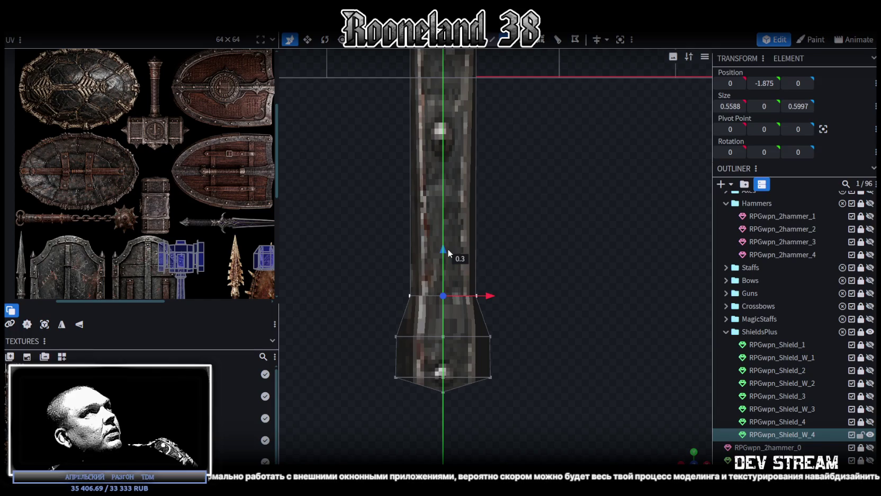
drag(448, 248, 460, 219)
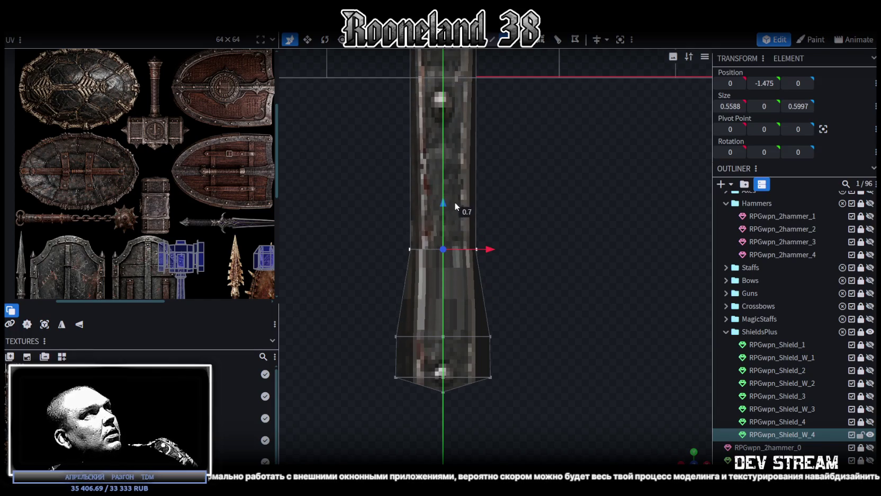
right_drag(459, 219, 465, 178)
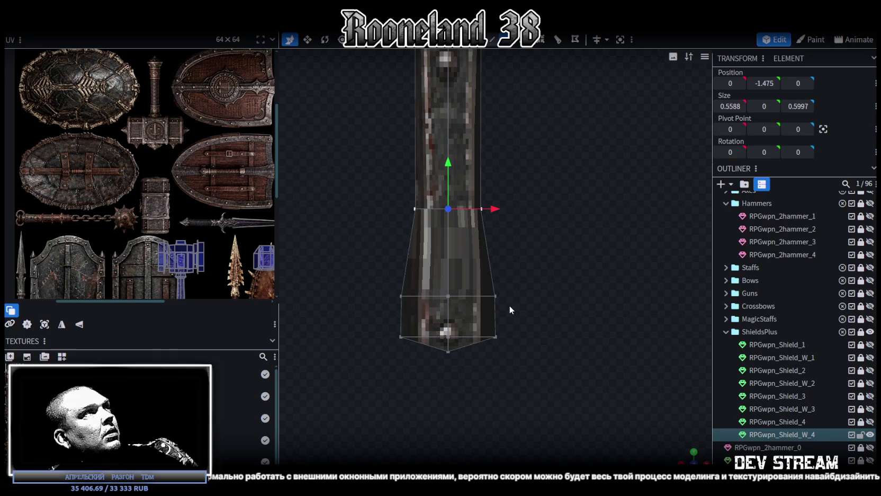
- Select the flare's bottom and middle vertex rings and try resizing them, undoing the change
drag(364, 313, 539, 343)
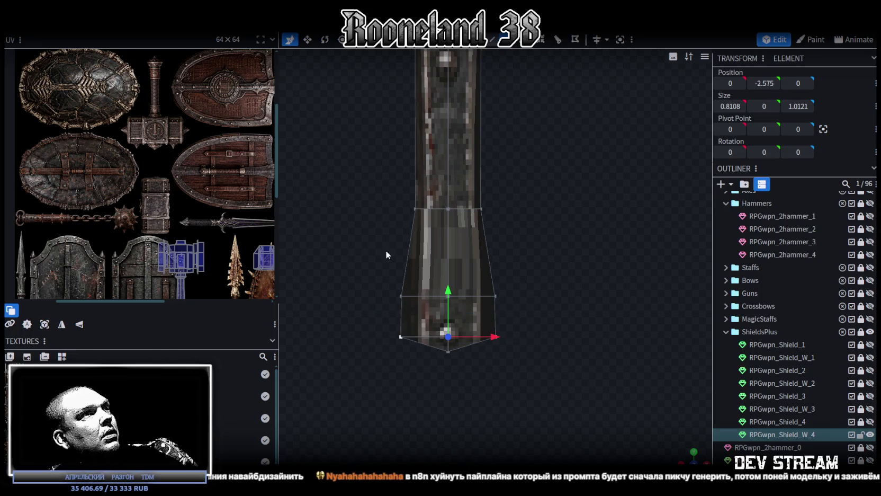
drag(354, 254, 611, 384)
mouse_move(691, 457)
mouse_down()
mouse_move(609, 405)
mouse_move(577, 397)
mouse_move(584, 409)
mouse_move(594, 408)
mouse_move(485, 353)
mouse_move(619, 398)
mouse_move(560, 393)
mouse_move(605, 388)
mouse_move(491, 314)
mouse_up()
key(v)
key(ctrl+z)
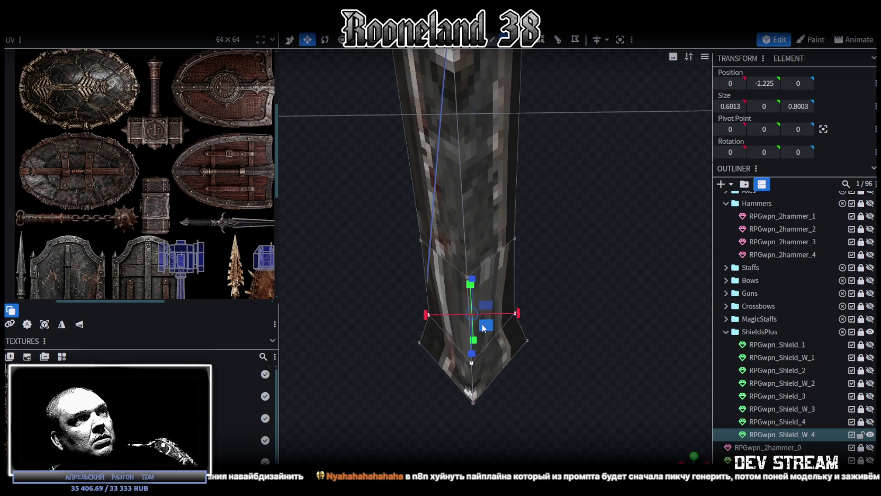
mouse_move(498, 332)
mouse_down()
mouse_move(504, 340)
mouse_move(492, 325)
mouse_move(518, 353)
mouse_move(497, 329)
mouse_move(468, 318)
mouse_up()
mouse_move(549, 416)
mouse_down()
mouse_move(549, 320)
mouse_move(548, 328)
mouse_up()
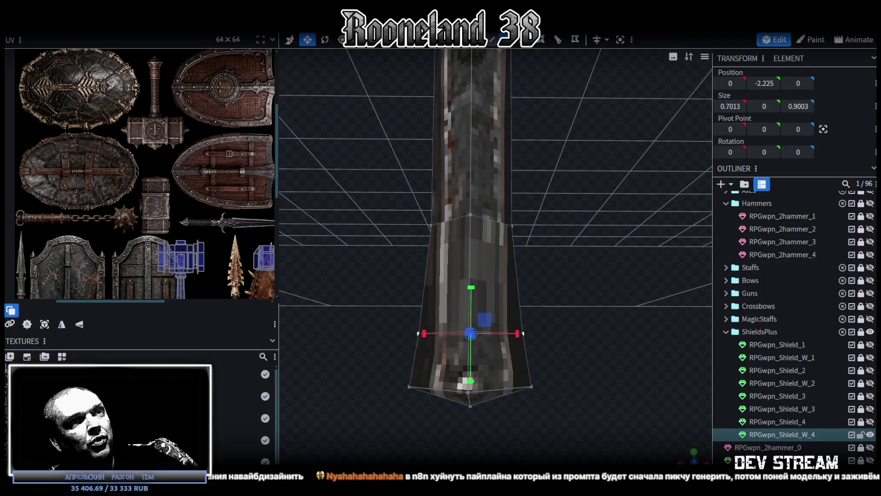
- Widen the bottom vertex row, narrow it front to back, and select the tip vertex
mouse_move(321, 327)
mouse_down()
mouse_move(557, 390)
mouse_move(568, 308)
mouse_move(560, 348)
mouse_up()
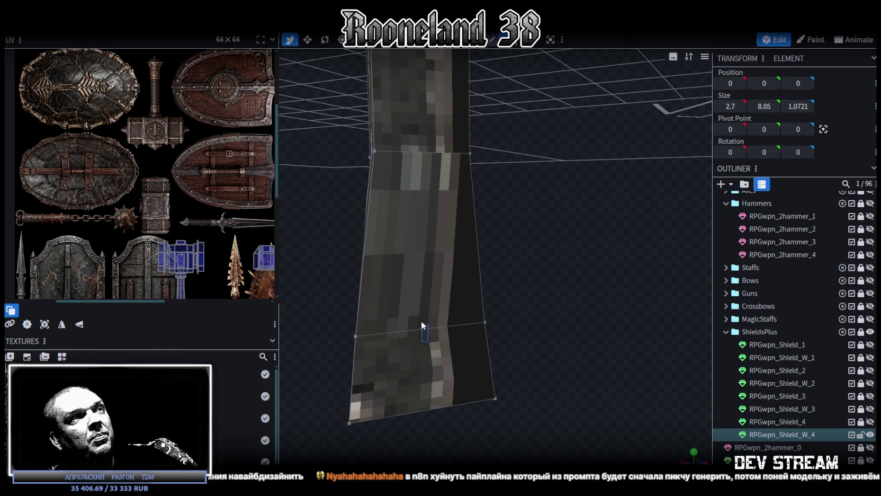
mouse_move(533, 411)
mouse_down()
mouse_move(564, 380)
mouse_move(593, 391)
mouse_move(636, 441)
mouse_up()
drag(325, 339, 549, 376)
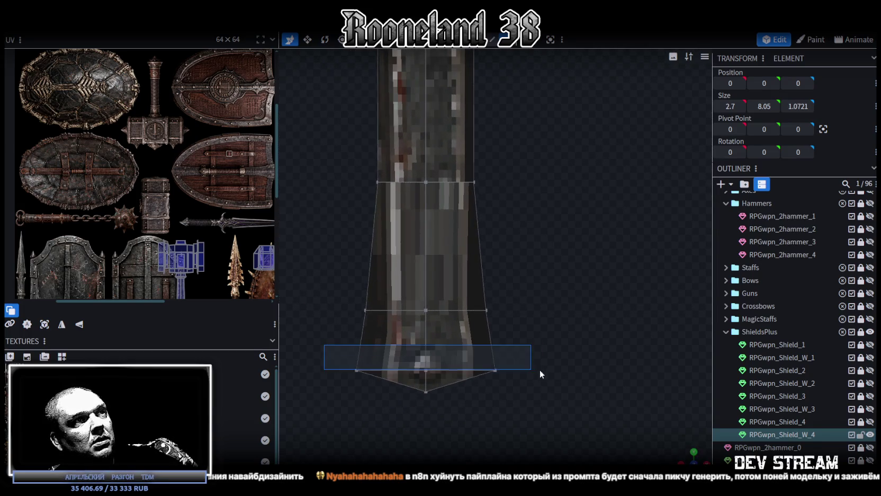
mouse_move(687, 460)
mouse_down()
mouse_move(538, 365)
mouse_move(638, 417)
mouse_move(655, 409)
mouse_move(565, 393)
mouse_up()
key(v)
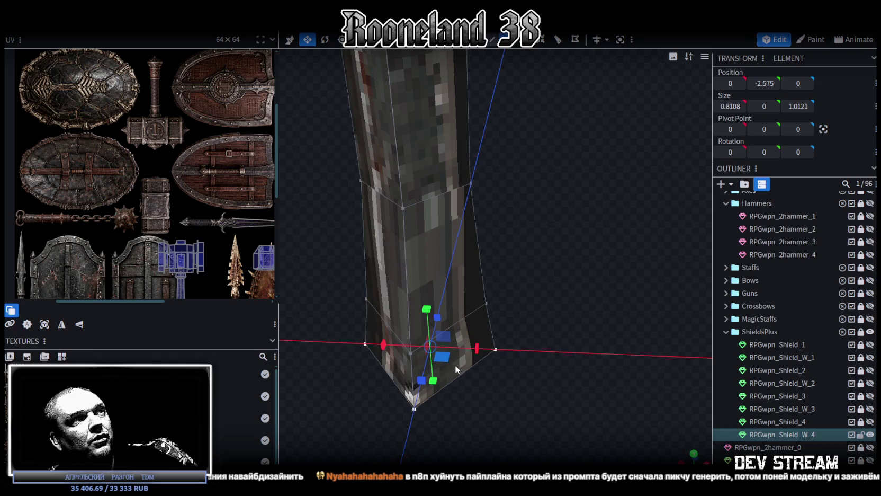
mouse_move(546, 404)
mouse_down()
mouse_move(448, 353)
mouse_move(459, 288)
mouse_up()
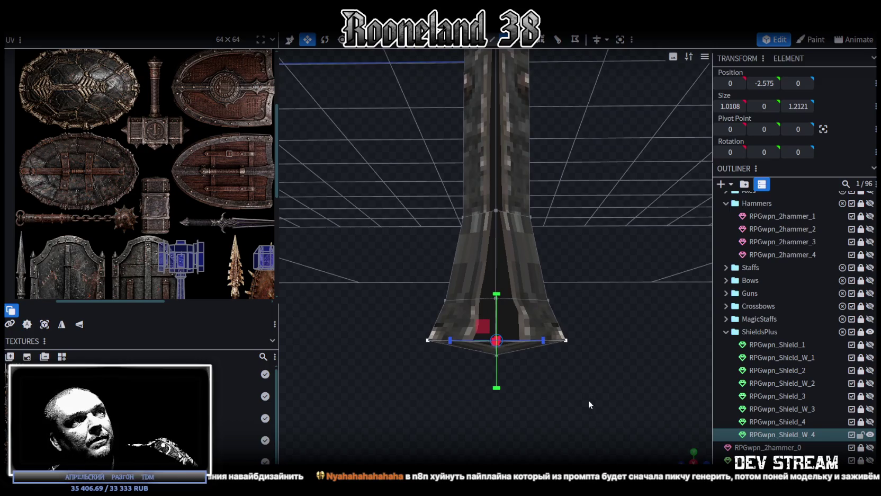
drag(541, 328, 536, 325)
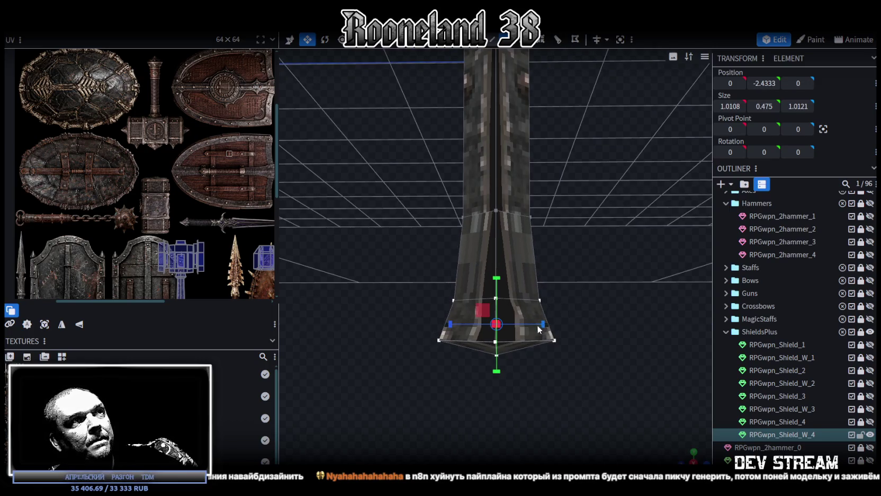
mouse_move(434, 407)
mouse_down()
mouse_move(429, 432)
mouse_move(582, 422)
mouse_move(553, 380)
mouse_move(467, 364)
mouse_move(557, 382)
mouse_move(528, 354)
mouse_move(507, 376)
mouse_up()
click(506, 391)
- Lower the handle's bottom tip vertex to Y −2.8
mouse_move(329, 415)
mouse_down()
mouse_move(412, 426)
mouse_move(400, 409)
mouse_up()
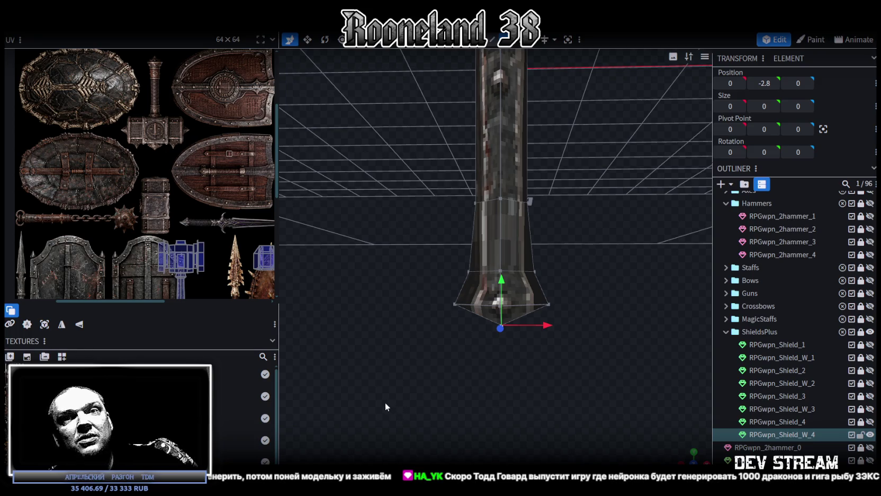
scroll(529, 343, up, 2)
mouse_move(530, 343)
mouse_down()
mouse_move(471, 374)
mouse_move(447, 375)
mouse_move(634, 398)
mouse_move(631, 363)
mouse_move(611, 380)
mouse_move(567, 310)
mouse_up()
scroll(490, 385, down, 3)
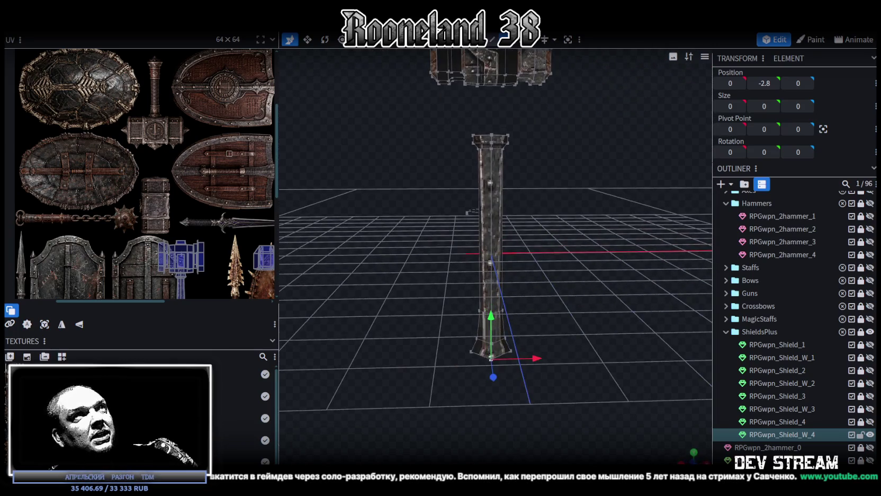
- Select the whole handle and project its UVs from the front view
mouse_move(417, 417)
mouse_down()
mouse_move(543, 198)
mouse_move(566, 127)
mouse_up()
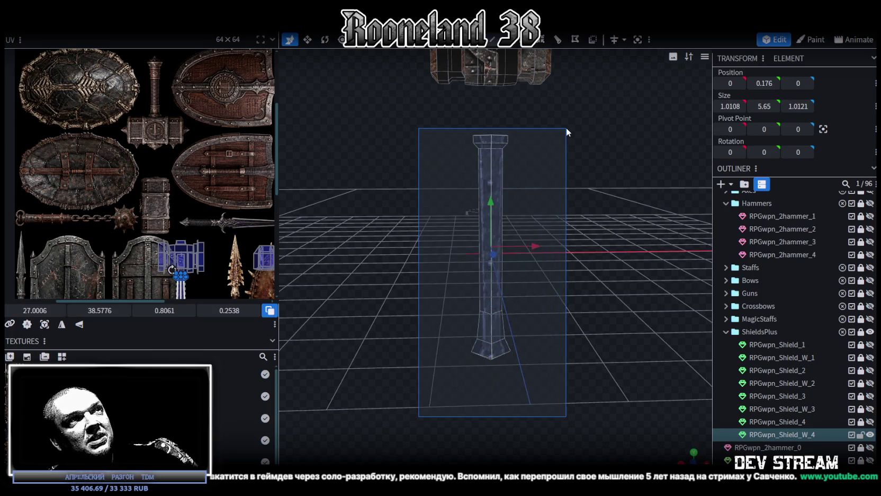
key(KP_1)
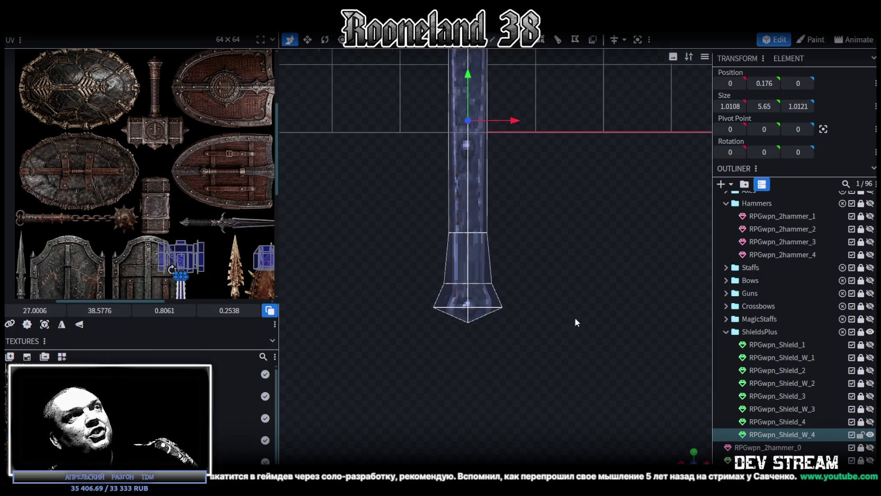
click(44, 325)
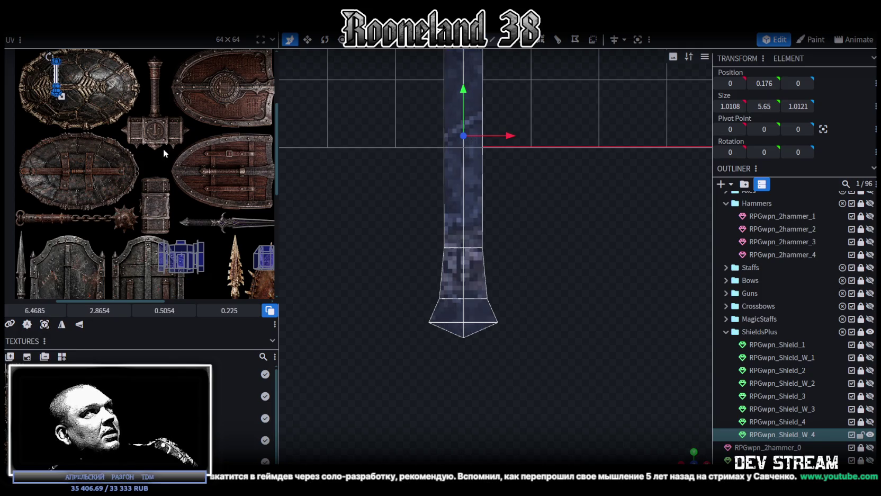
- Move the handle's UV island onto the handle artwork and mirror it vertically
drag(57, 77, 220, 262)
scroll(223, 265, down, 3)
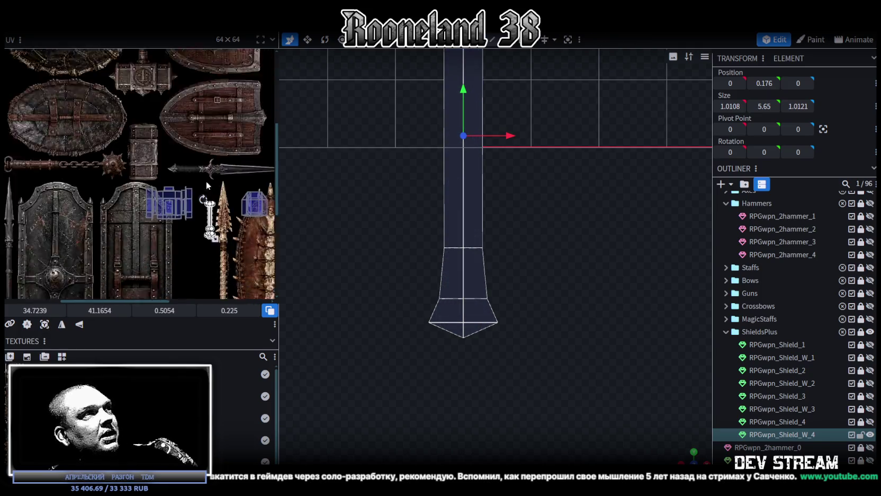
scroll(222, 265, up, 3)
scroll(222, 270, up, 2)
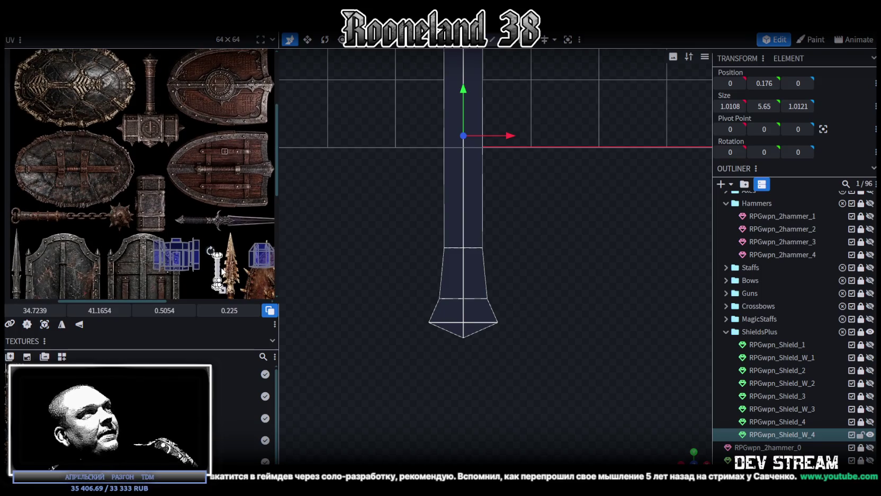
drag(217, 270, 148, 119)
middle_drag(148, 152, 171, 253)
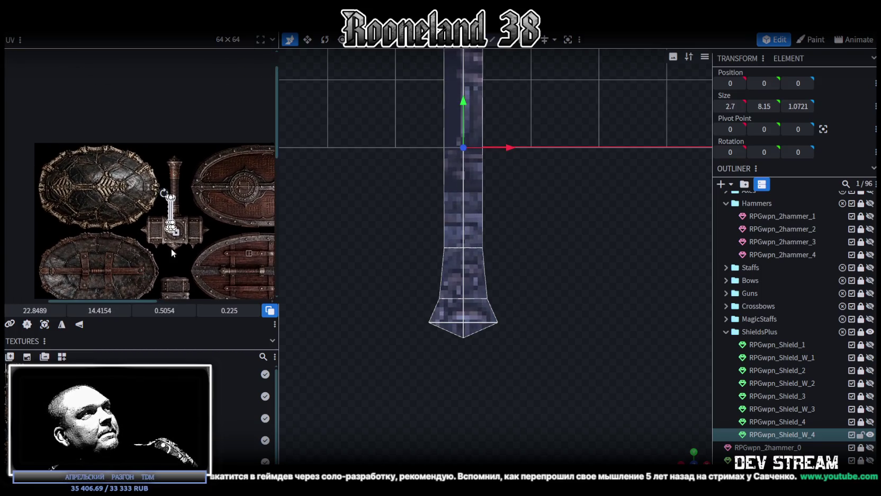
click(79, 324)
- Shift and stretch the island to cover the painted handle shaft
scroll(156, 201, up, 4)
drag(197, 223, 203, 142)
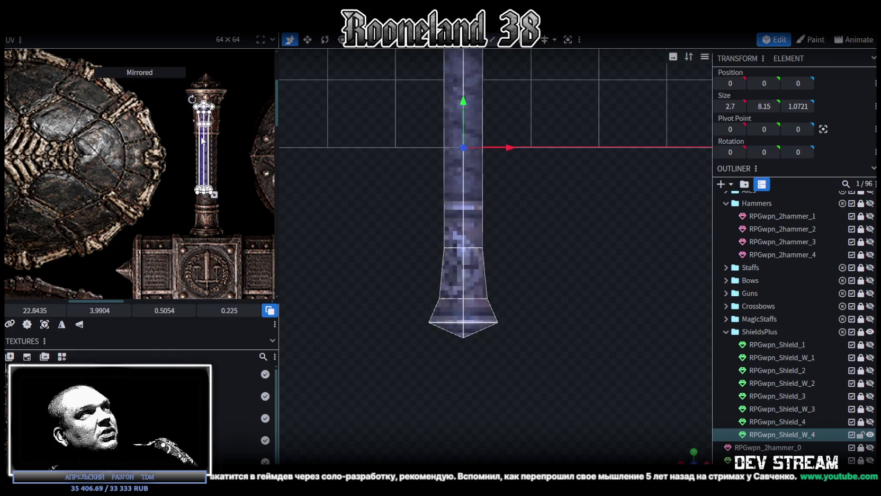
scroll(202, 142, up, 3)
drag(188, 179, 182, 162)
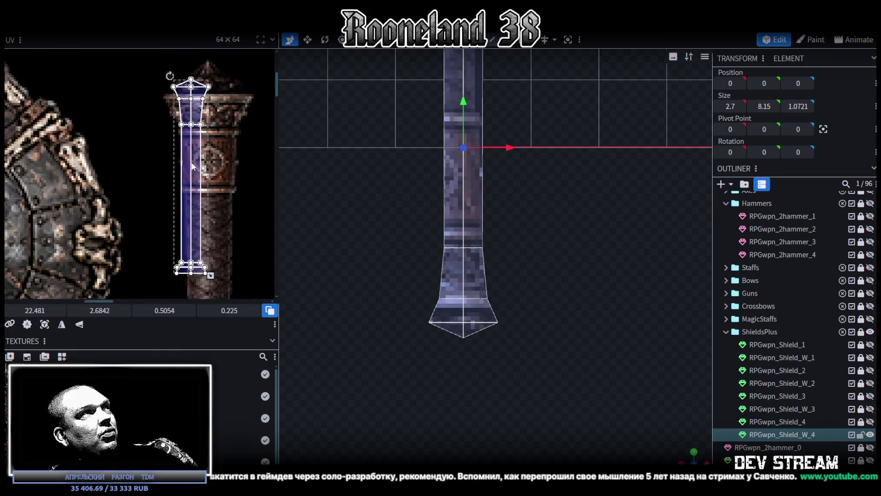
scroll(191, 165, down, 2)
middle_drag(191, 165, 189, 108)
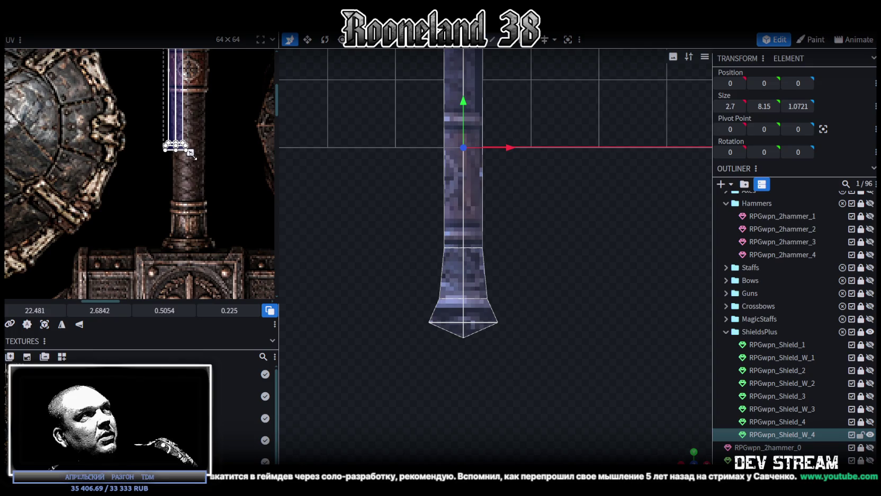
drag(190, 153, 212, 184)
scroll(212, 178, up, 2)
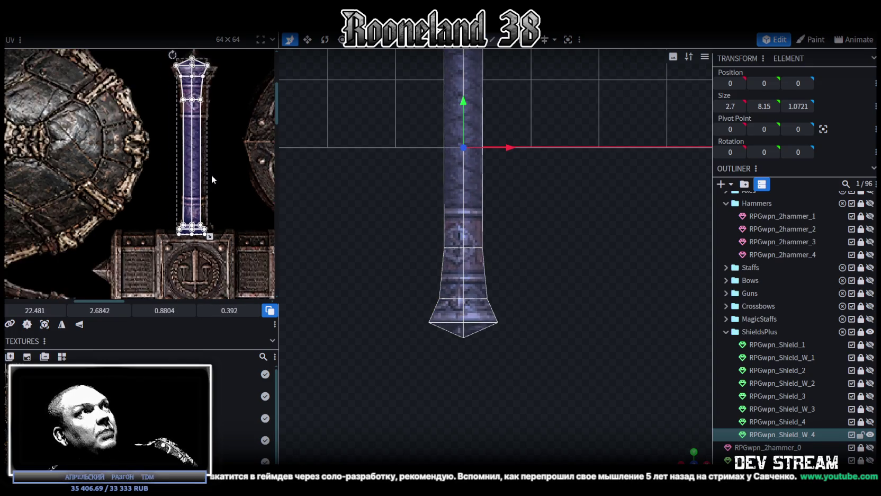
middle_drag(212, 179, 210, 207)
middle_drag(209, 157, 205, 163)
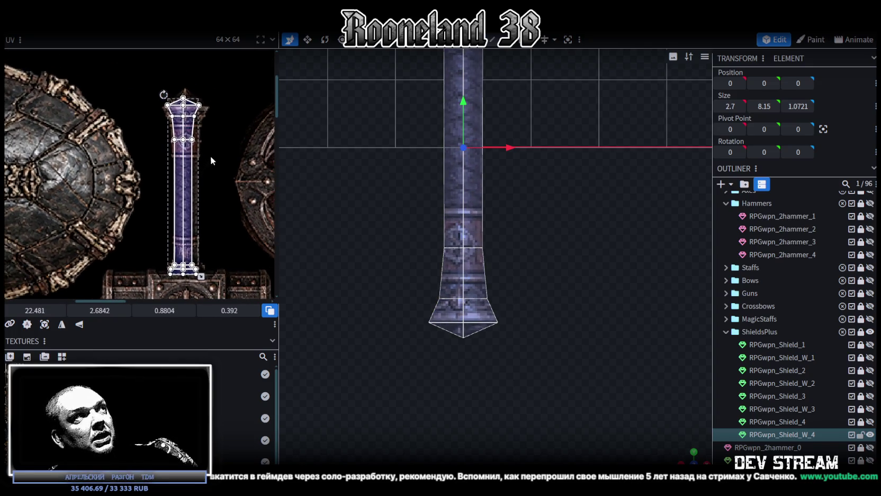
middle_drag(222, 160, 228, 132)
scroll(228, 136, up, 2)
scroll(239, 208, up, 1)
mouse_move(239, 208)
middle_down()
mouse_move(236, 155)
mouse_move(239, 208)
middle_up()
scroll(239, 208, down, 1)
scroll(233, 196, down, 2)
- Place the flare's trapezoid faces on the pillar's base band
drag(166, 79, 228, 188)
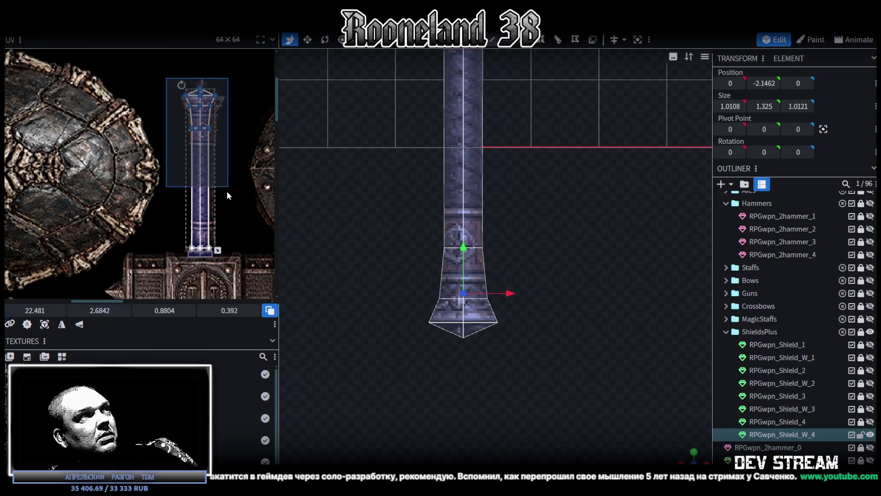
scroll(210, 212, up, 1)
scroll(209, 212, up, 1)
scroll(181, 171, up, 2)
click(206, 211)
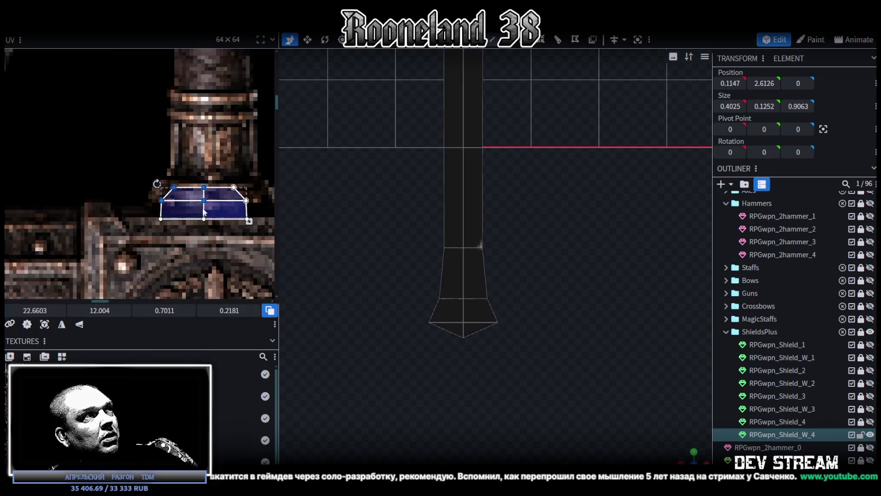
click(226, 228)
middle_drag(226, 228, 187, 226)
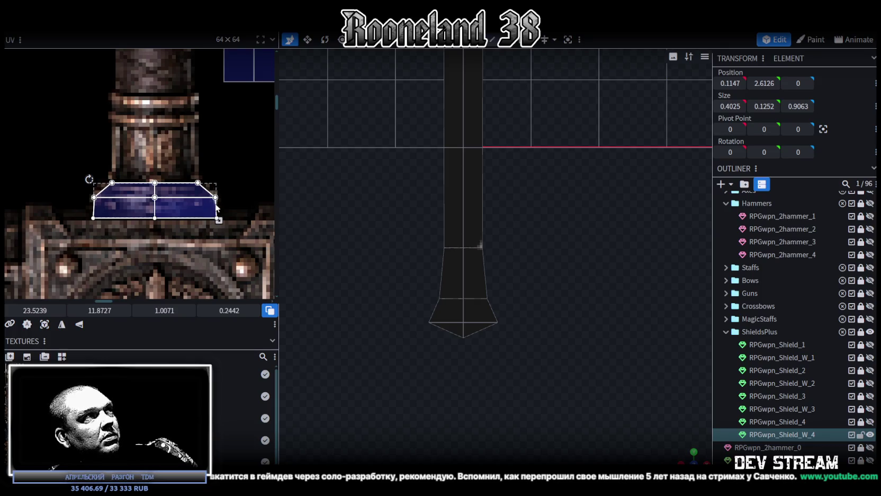
scroll(216, 209, down, 2)
scroll(215, 233, down, 2)
scroll(212, 232, down, 2)
scroll(208, 231, down, 1)
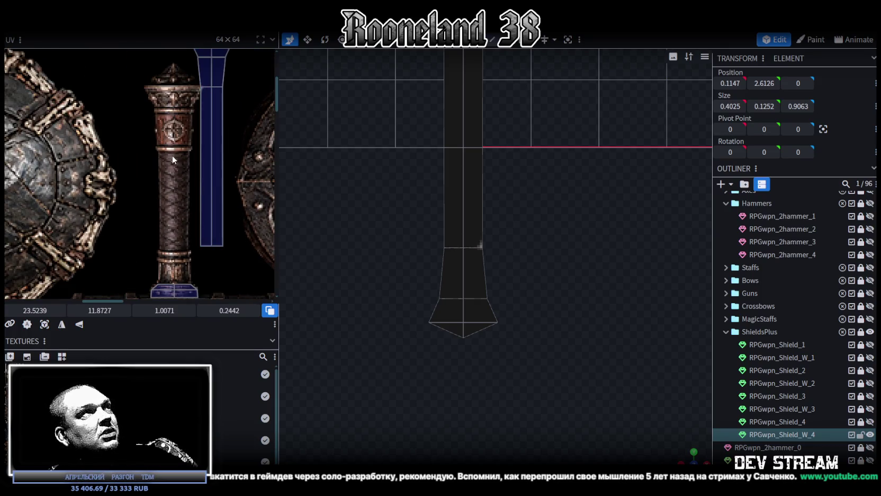
- Move the long handle strip onto the pillar texture, widening and shortening it to fit
click(223, 147)
mouse_move(205, 130)
mouse_down()
mouse_move(165, 195)
mouse_move(159, 169)
mouse_up()
scroll(164, 193, up, 2)
scroll(154, 186, up, 2)
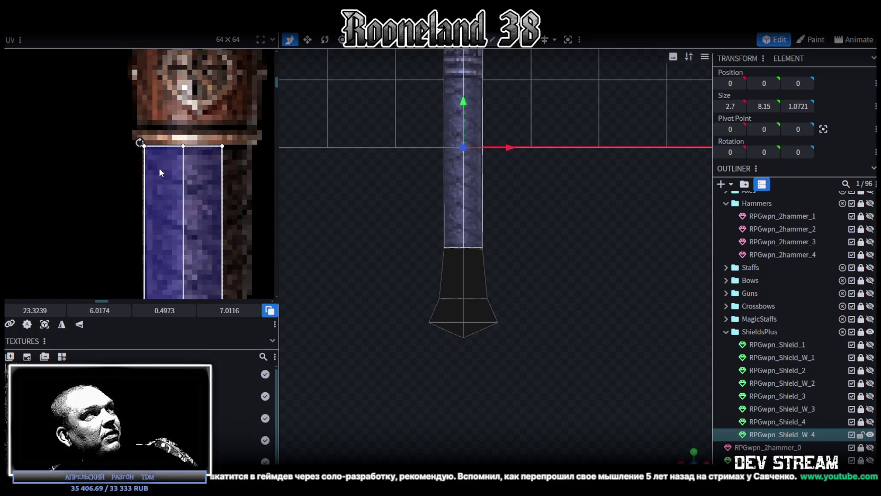
scroll(215, 246, down, 2)
scroll(211, 179, down, 1)
scroll(213, 265, up, 2)
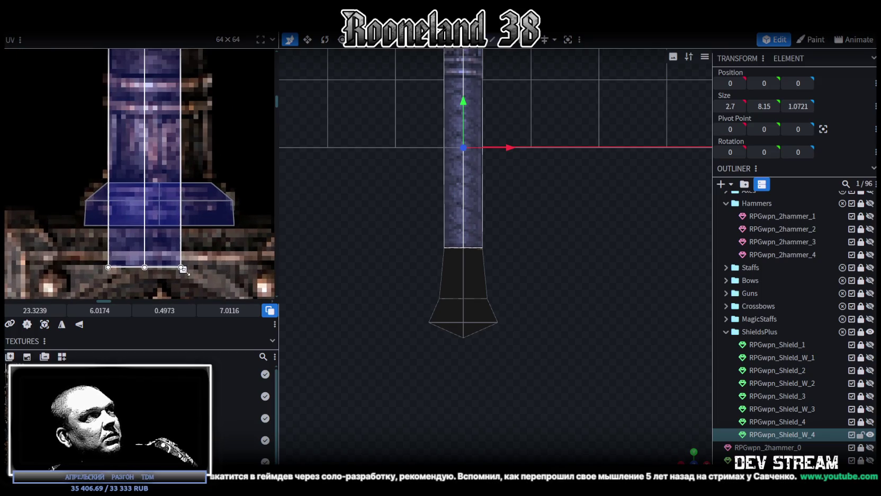
mouse_move(183, 269)
mouse_down()
mouse_move(204, 179)
mouse_move(210, 185)
mouse_up()
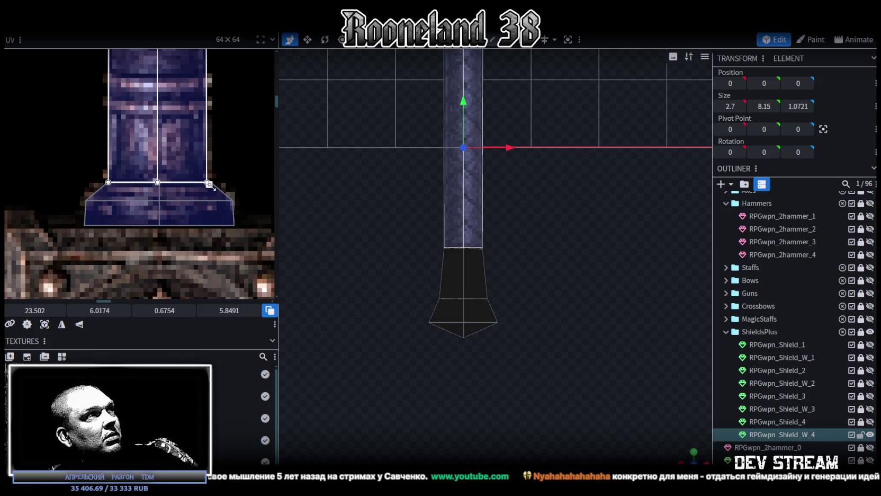
scroll(210, 184, down, 3)
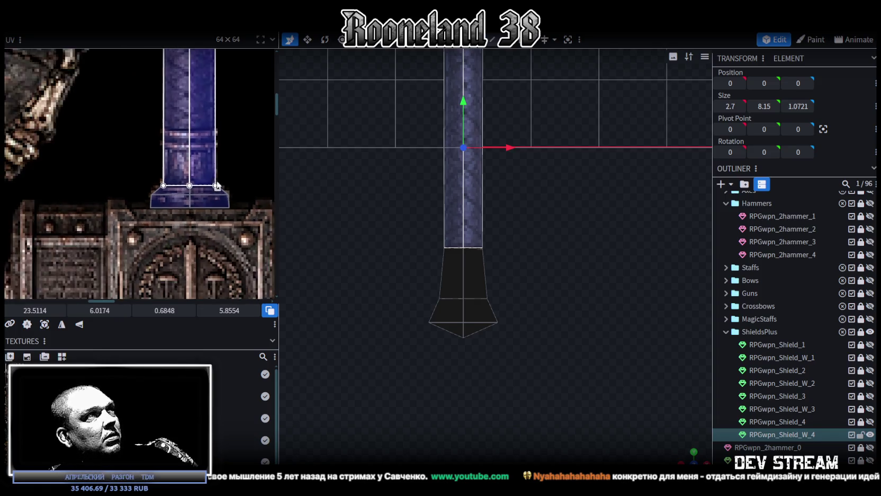
scroll(217, 228, up, 1)
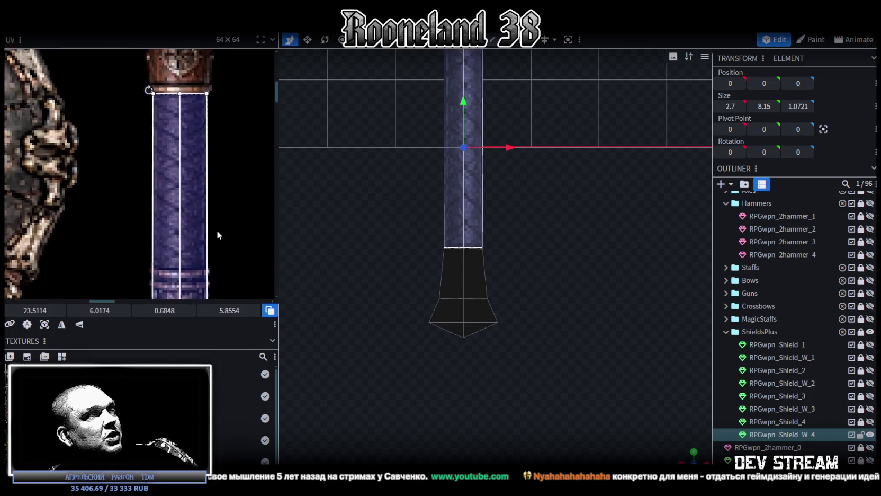
scroll(217, 228, up, 2)
middle_drag(220, 183, 222, 252)
scroll(230, 112, down, 3)
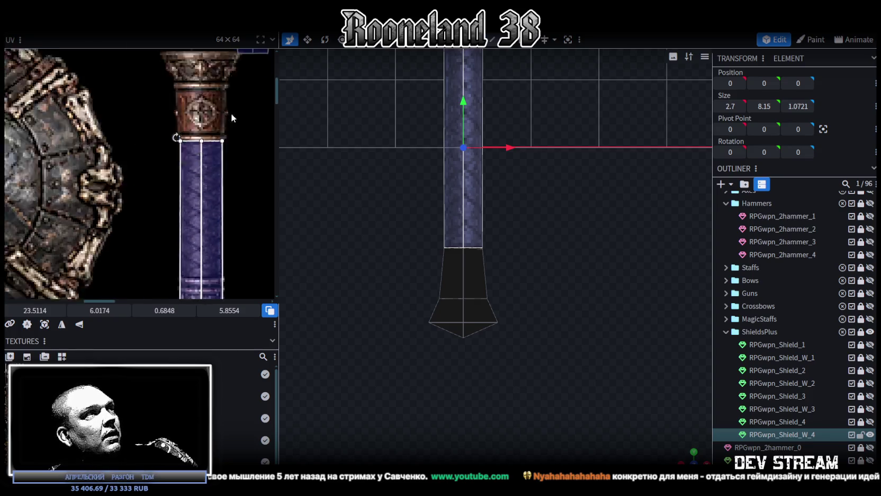
middle_drag(209, 148, 198, 203)
scroll(199, 207, up, 3)
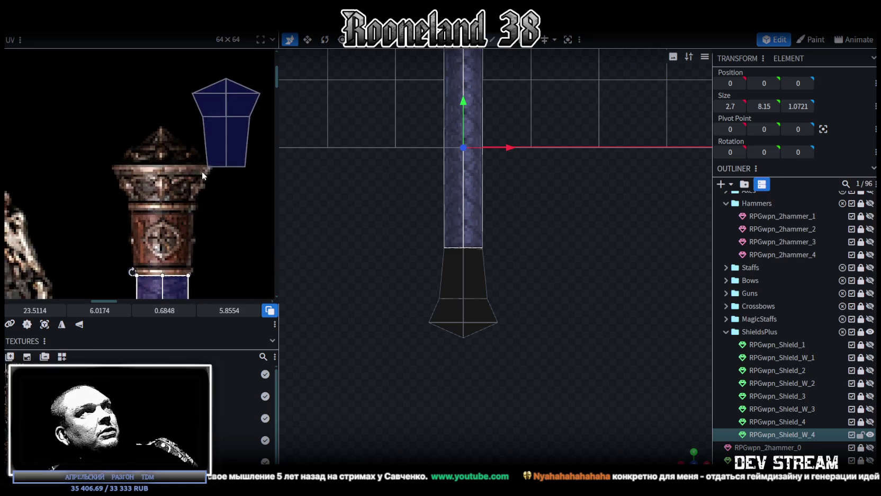
- Move the flared lower section's UV onto the pommel emblem art and enlarge it
click(233, 139)
drag(234, 138, 171, 219)
scroll(145, 205, up, 1)
scroll(145, 205, up, 1)
middle_drag(144, 183, 151, 222)
mouse_move(159, 214)
mouse_down()
mouse_move(151, 222)
mouse_move(153, 213)
mouse_up()
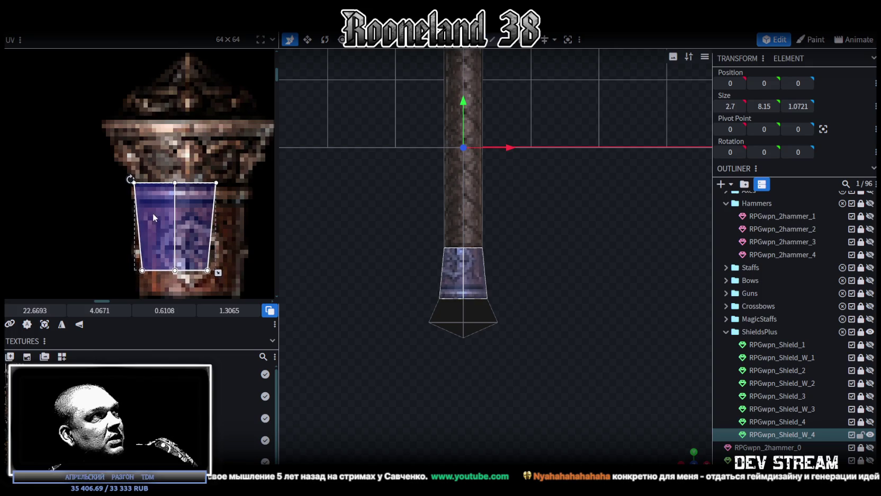
scroll(154, 218, down, 3)
drag(216, 194, 237, 234)
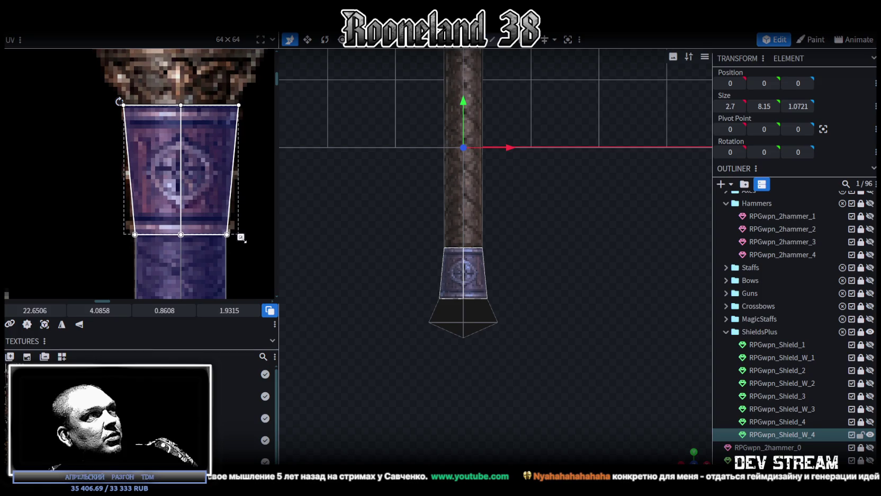
ctrl+scroll(212, 233, down, 2)
scroll(174, 231, up, 3)
- Map the pointed tip's pentagon face onto the ornate capital, sized 1.2335 × 0.9023
middle_drag(208, 176, 183, 156)
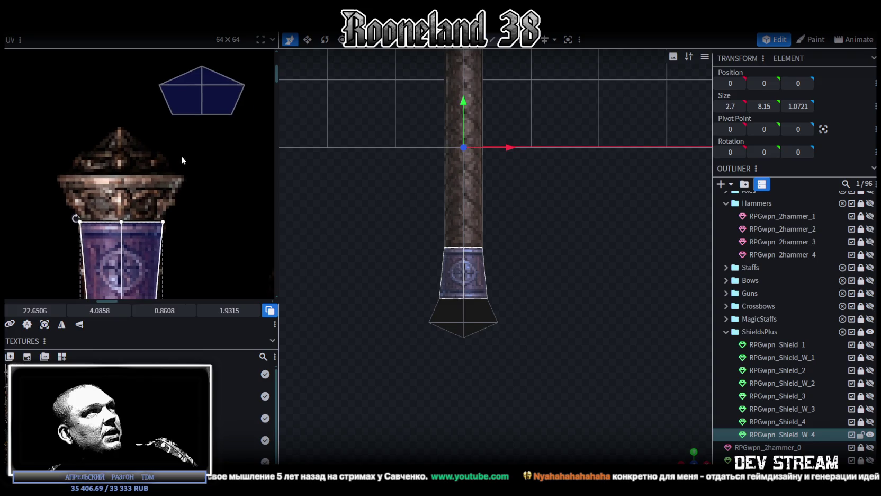
click(187, 105)
drag(186, 105, 88, 171)
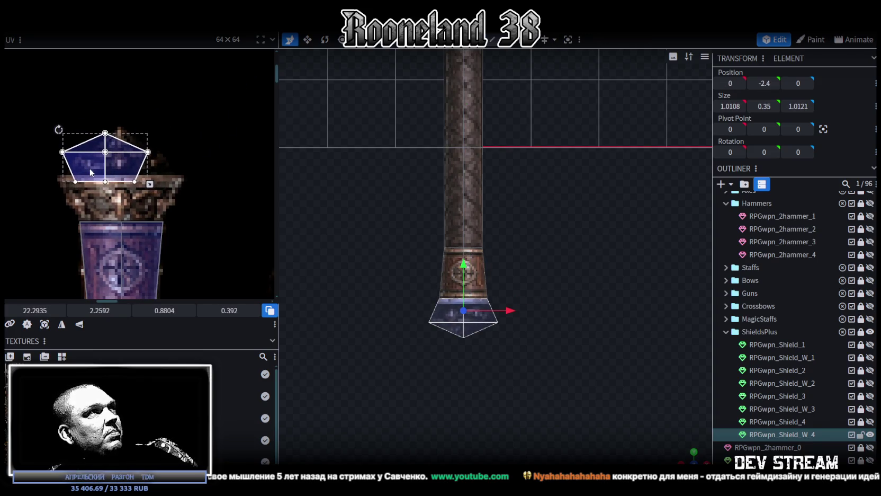
drag(147, 183, 180, 226)
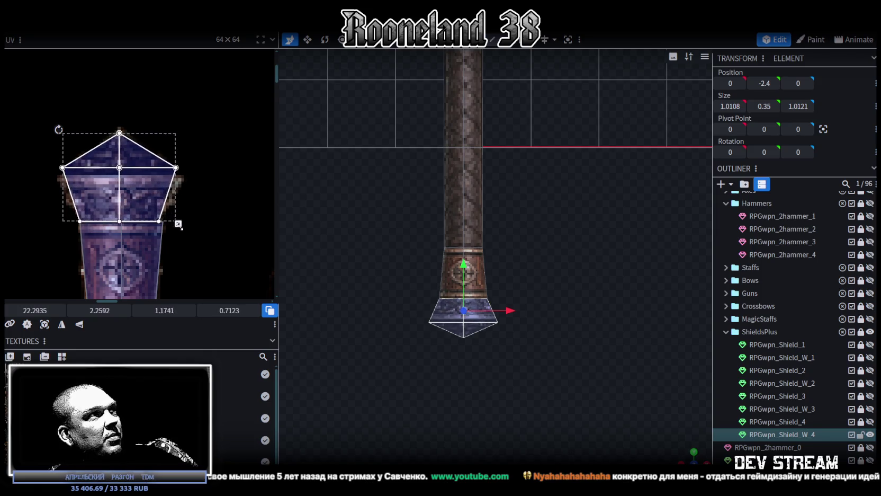
scroll(160, 190, up, 3)
scroll(142, 193, up, 2)
click(95, 204)
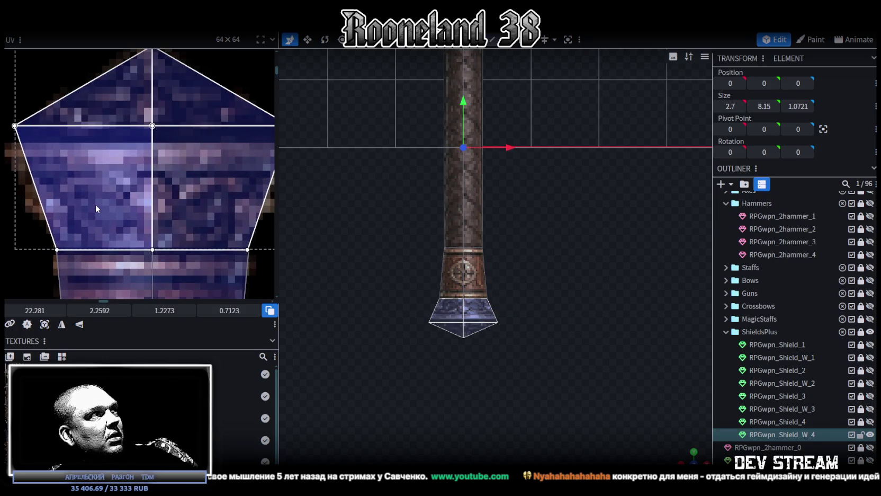
scroll(155, 198, up, 1)
scroll(155, 198, down, 1)
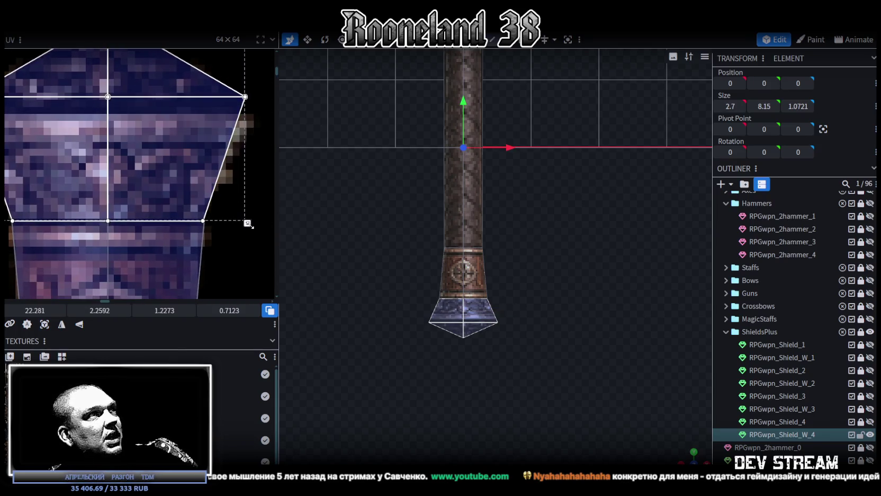
scroll(249, 224, down, 2)
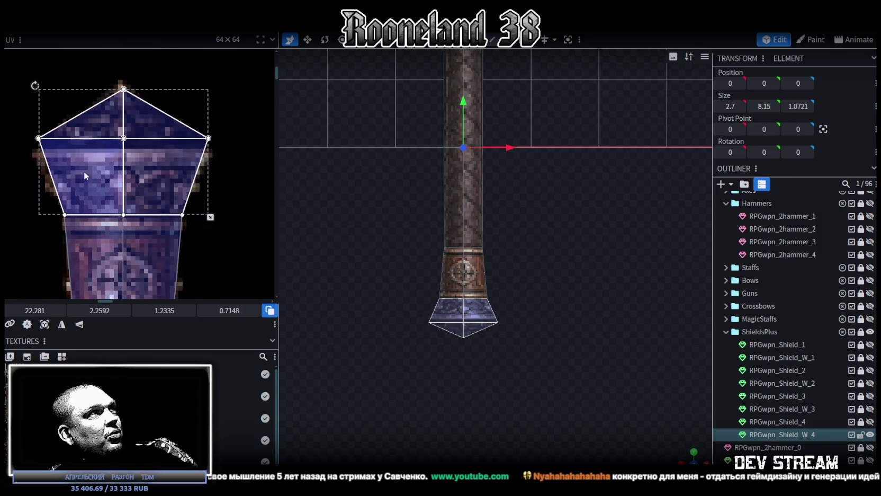
drag(14, 162, 246, 77)
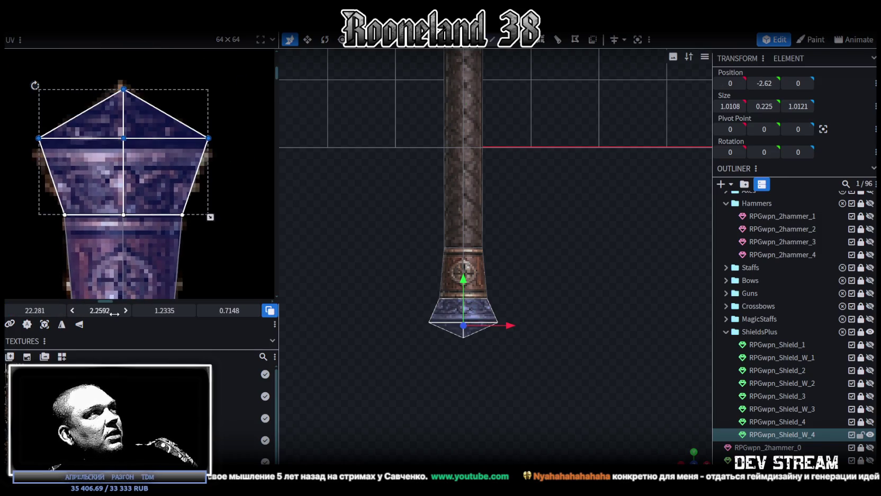
drag(124, 89, 196, 146)
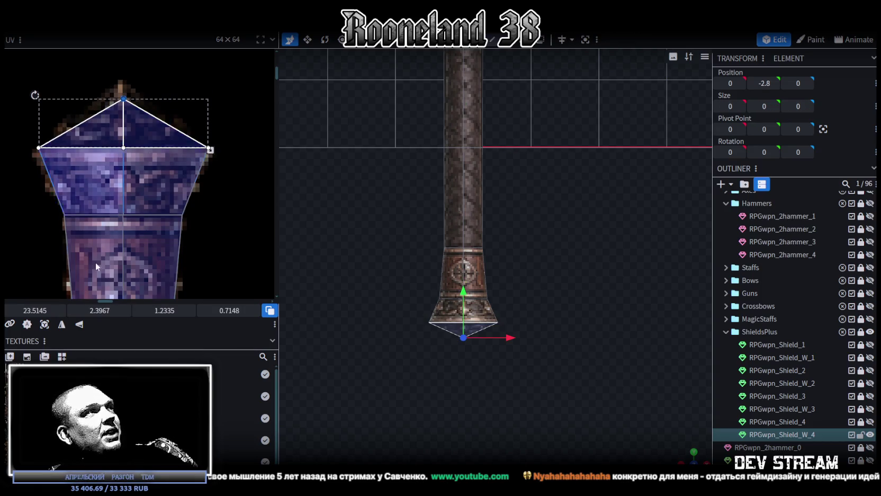
drag(124, 90, 123, 87)
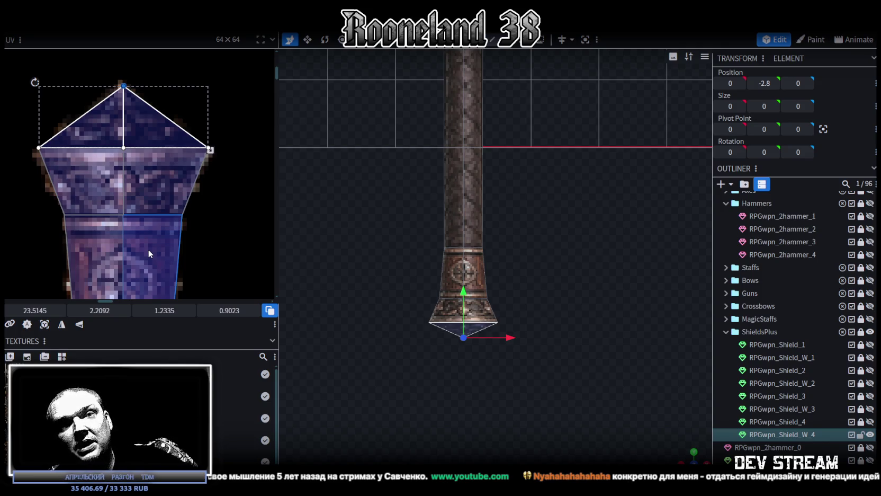
key(f)
scroll(540, 258, up, 2)
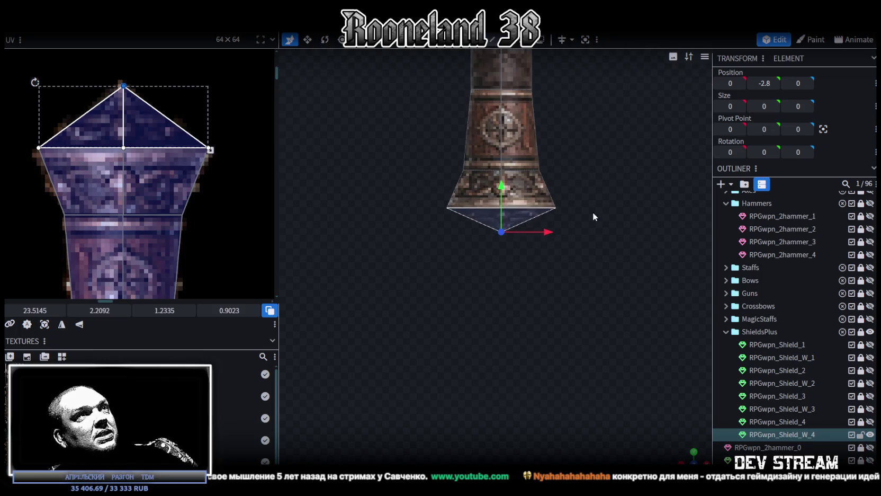
- Select the pommel's lower vertices and drag them down to Y -3
scroll(583, 214, up, 2)
drag(443, 245, 367, 285)
drag(489, 200, 490, 238)
scroll(598, 277, down, 4)
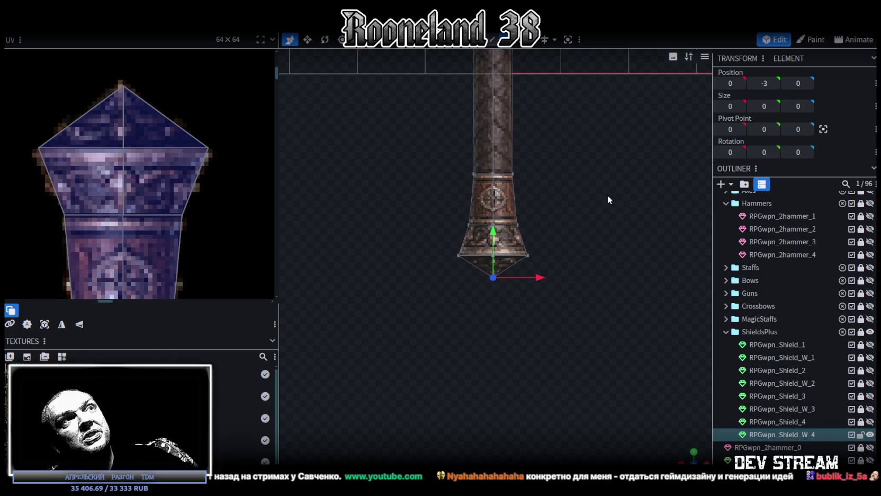
right_drag(607, 199, 576, 216)
scroll(163, 227, down, 2)
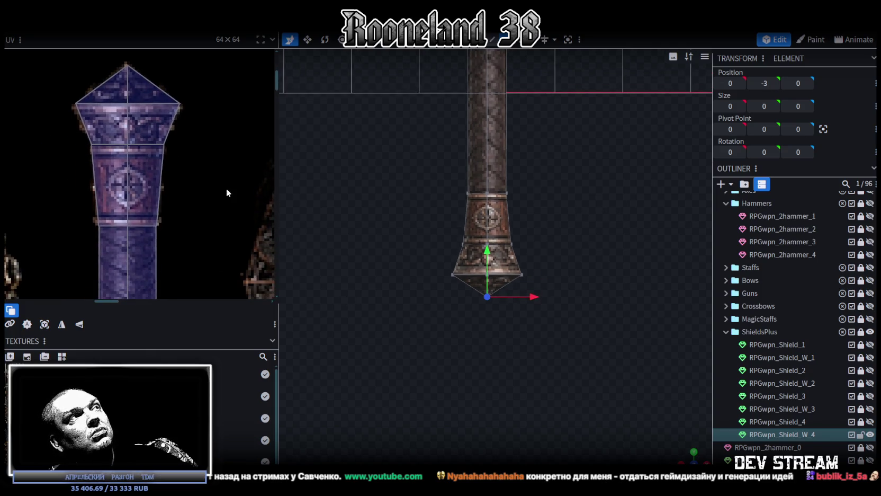
mouse_move(539, 248)
mouse_down()
mouse_move(519, 223)
mouse_move(487, 228)
mouse_up()
scroll(531, 271, down, 3)
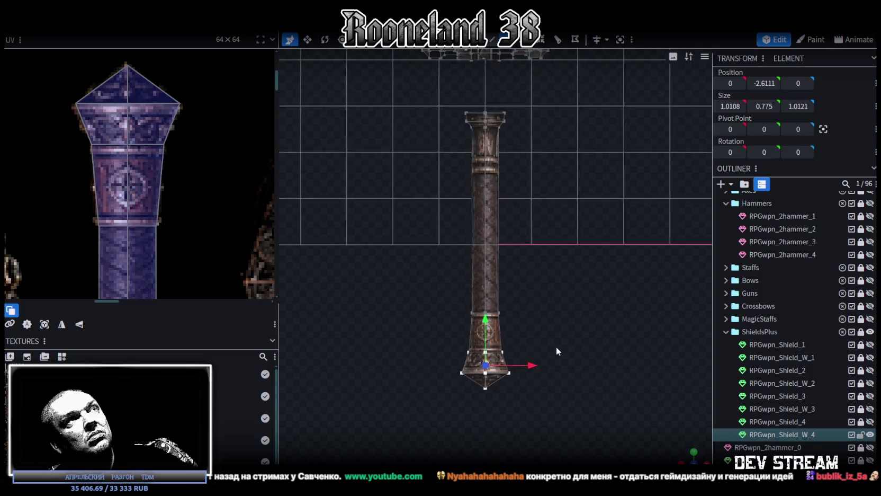
- Switch the viewport to perspective and orbit up to inspect the hammer head
click(690, 455)
scroll(174, 226, down, 2)
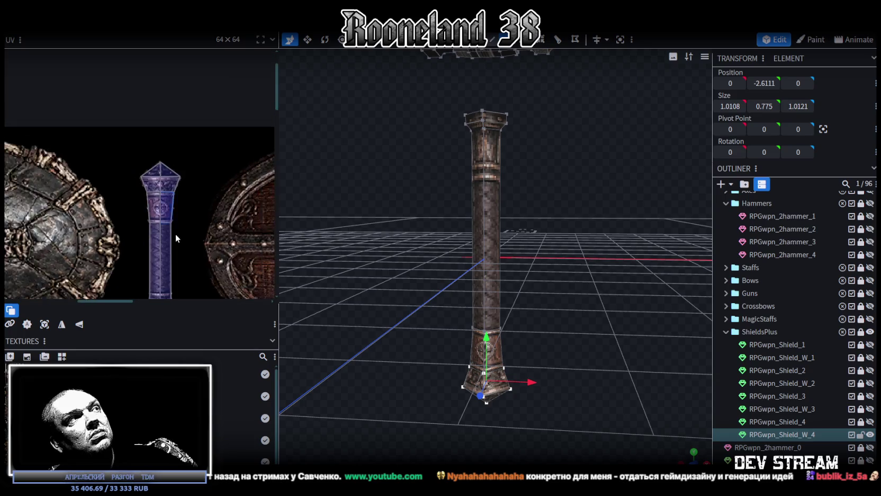
scroll(182, 200, up, 3)
scroll(165, 187, up, 2)
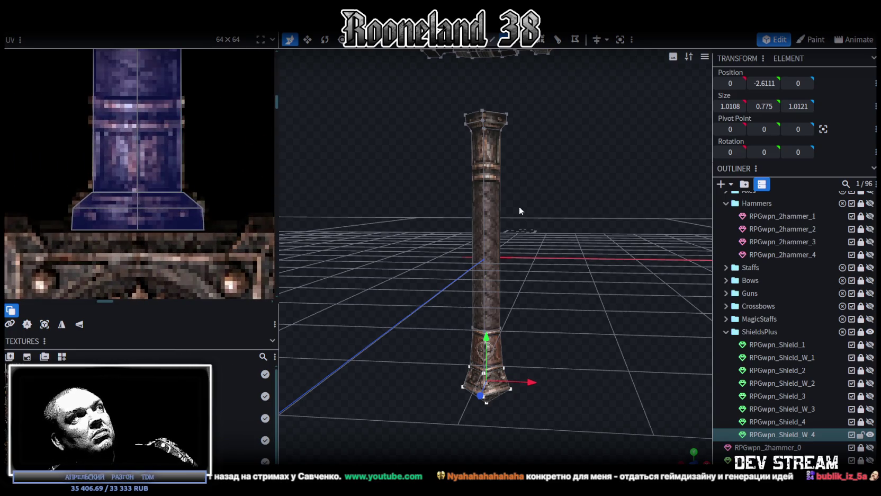
drag(516, 210, 530, 271)
scroll(559, 243, up, 3)
scroll(539, 256, up, 3)
scroll(562, 297, down, 3)
mouse_move(583, 268)
mouse_down()
mouse_move(421, 306)
mouse_move(576, 278)
mouse_move(503, 259)
mouse_up()
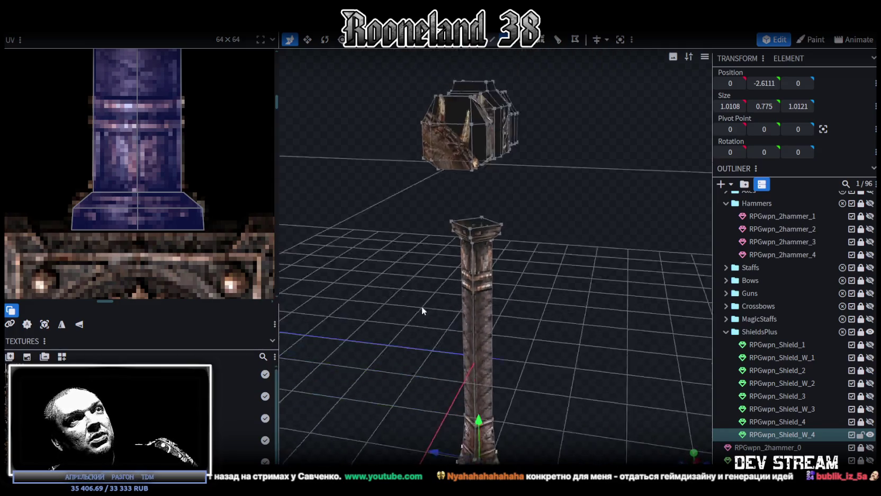
mouse_move(585, 252)
mouse_down()
mouse_move(562, 280)
mouse_move(510, 242)
mouse_move(554, 302)
mouse_up()
scroll(134, 156, down, 3)
scroll(510, 243, up, 3)
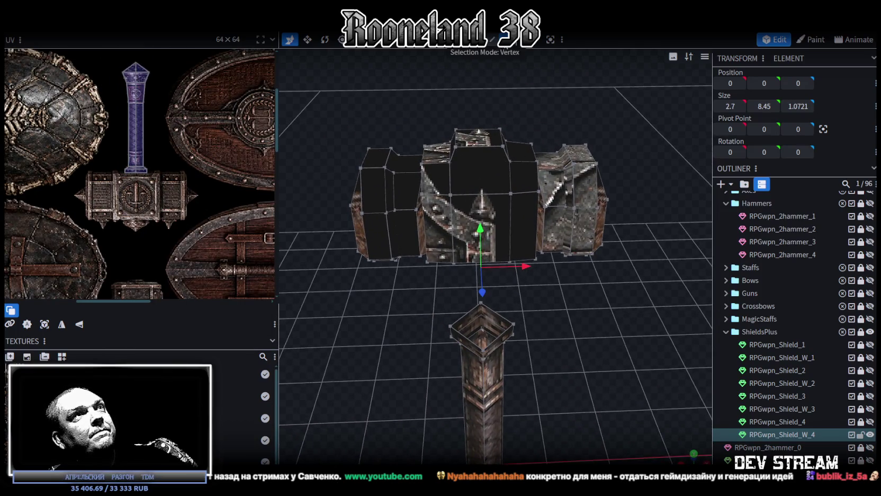
drag(534, 179, 551, 174)
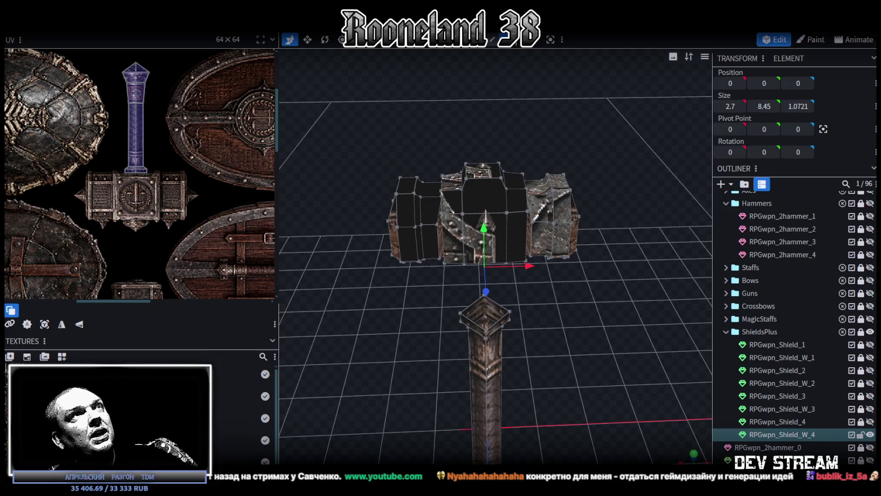
- Reposition the hammer head's side block, pushing it further to the right
click(418, 212)
mouse_move(469, 229)
mouse_down()
mouse_move(415, 239)
mouse_move(542, 260)
mouse_move(581, 227)
mouse_up()
key(ctrl+z)
drag(550, 191, 625, 193)
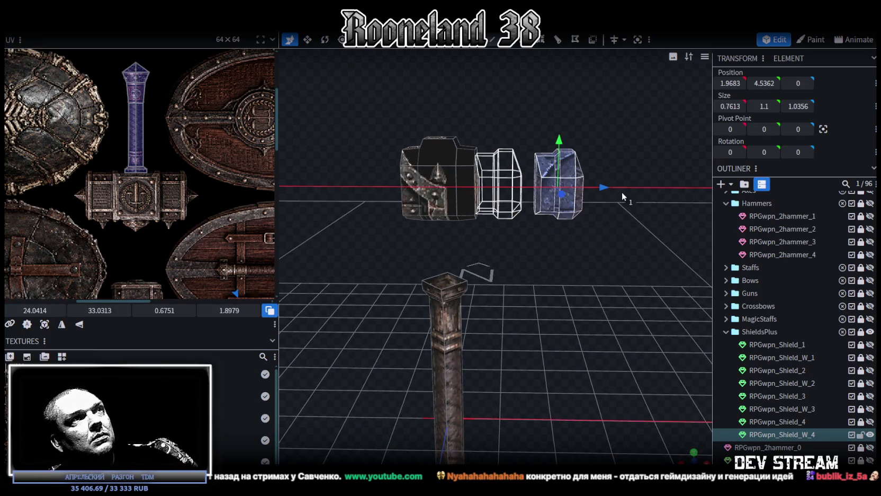
mouse_move(503, 259)
mouse_down()
mouse_move(485, 258)
mouse_move(507, 244)
mouse_move(494, 284)
mouse_move(509, 302)
mouse_up()
scroll(501, 252, up, 3)
- Inspect the hammer head's top, front and side faces from several angles
click(513, 83)
mouse_move(514, 82)
mouse_down()
mouse_move(580, 143)
mouse_move(515, 196)
mouse_up()
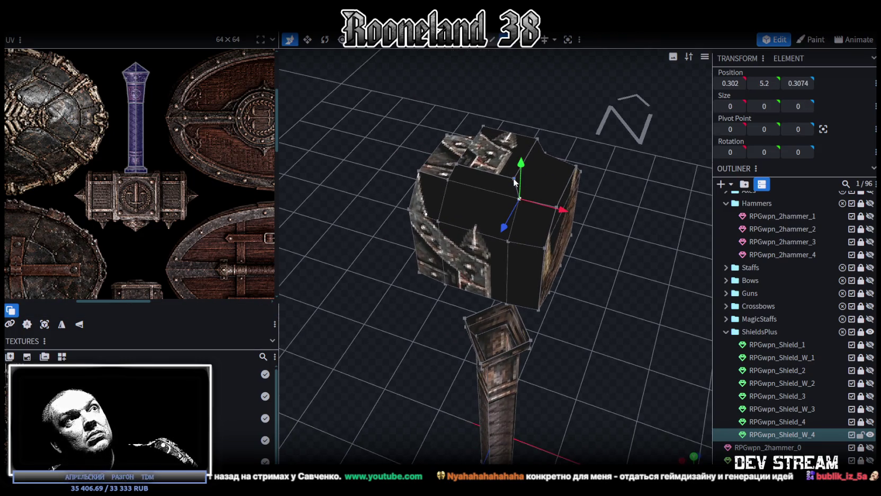
click(513, 177)
mouse_move(533, 151)
mouse_down()
mouse_move(577, 52)
mouse_move(560, 74)
mouse_up()
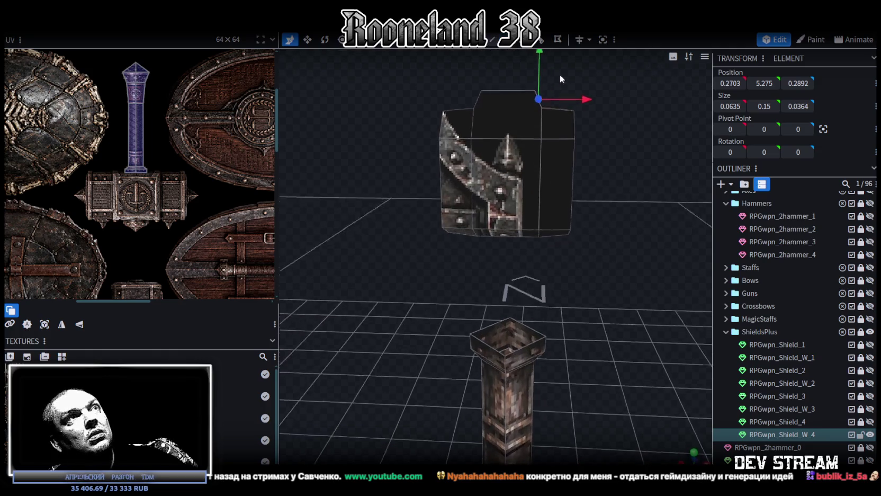
click(508, 95)
click(628, 116)
mouse_move(628, 115)
mouse_down()
mouse_move(587, 134)
mouse_move(601, 129)
mouse_move(575, 84)
mouse_up()
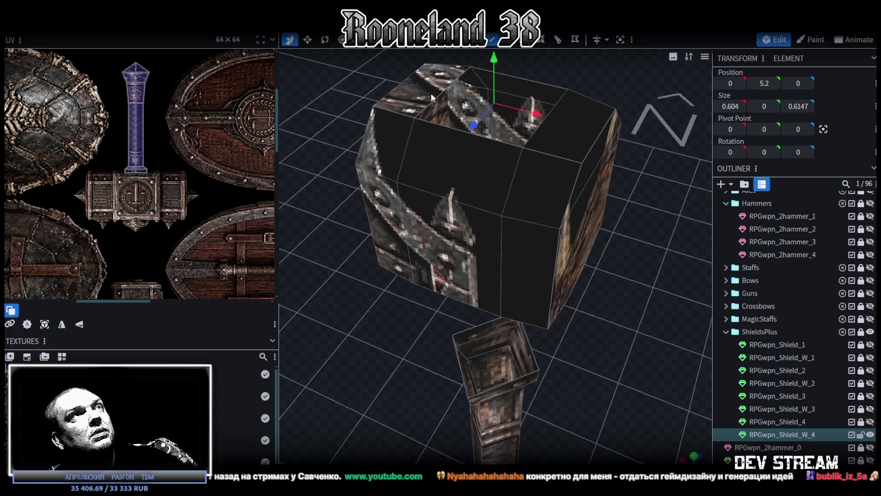
click(542, 120)
mouse_move(542, 120)
mouse_down()
mouse_move(580, 223)
mouse_move(642, 212)
mouse_move(532, 60)
mouse_up()
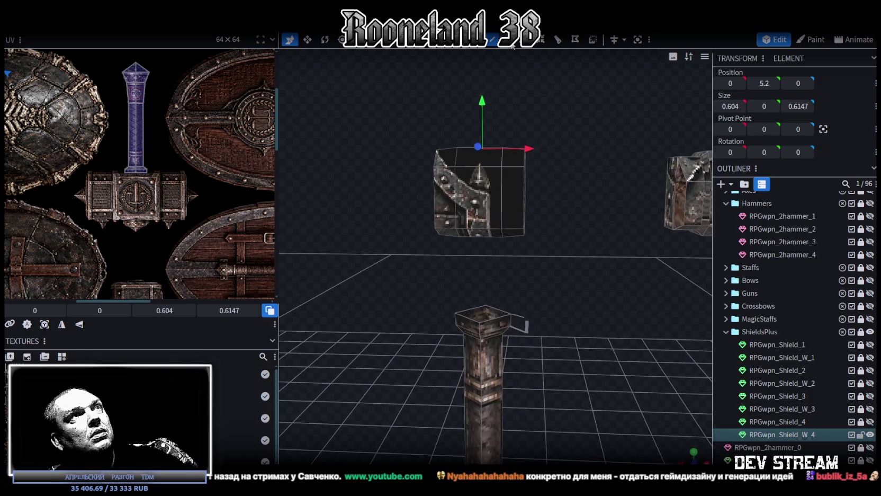
click(519, 209)
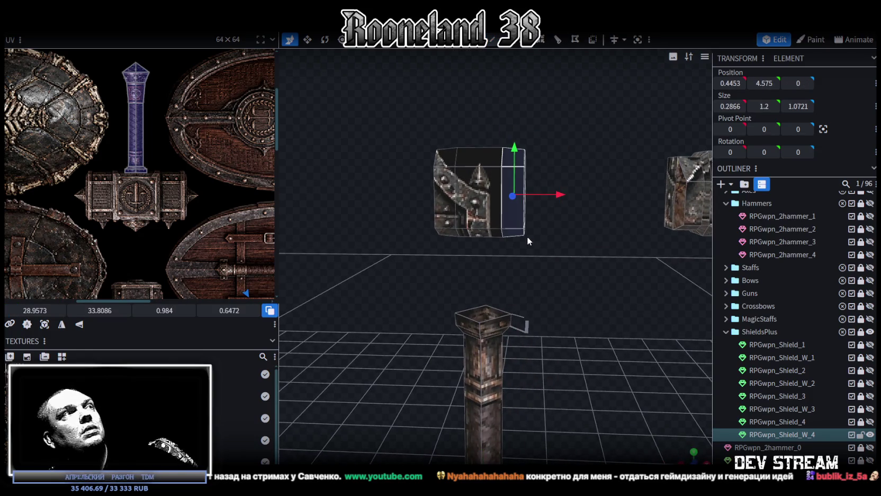
mouse_move(526, 225)
mouse_down()
mouse_move(563, 237)
mouse_move(546, 211)
mouse_up()
drag(438, 128, 480, 251)
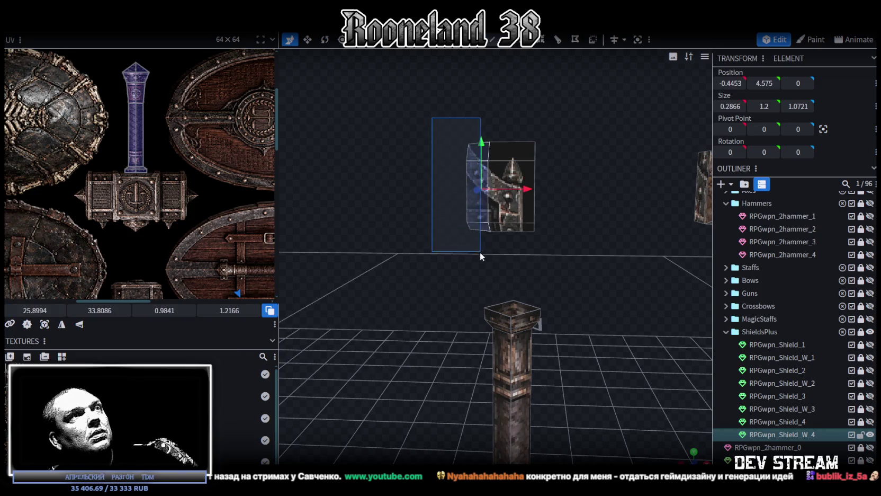
- Select the octagonal shield frame and delete its bottom faces
click(540, 212)
mouse_move(540, 212)
mouse_down()
mouse_move(472, 222)
mouse_move(459, 235)
mouse_up()
scroll(500, 213, up, 3)
middle_drag(454, 235, 475, 229)
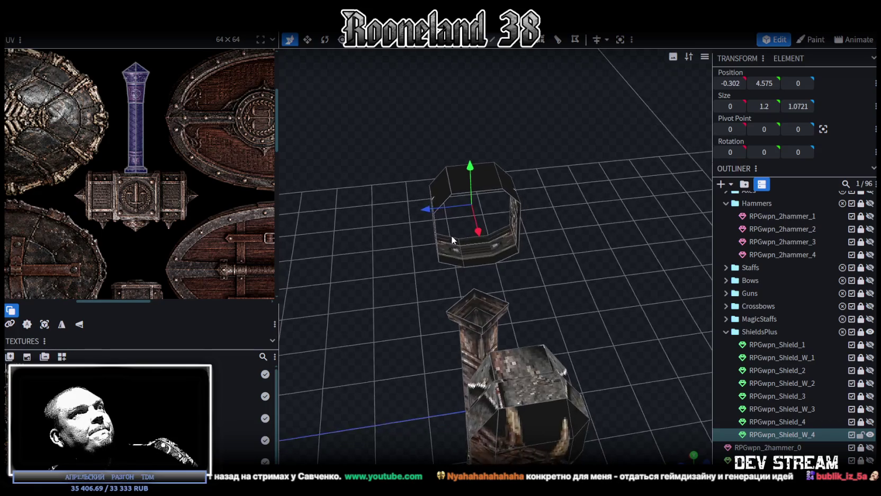
key(KP_1)
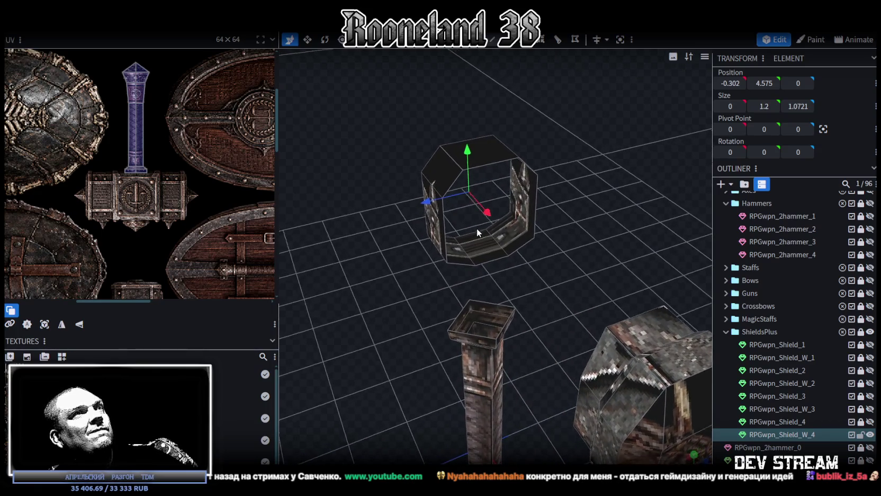
click(539, 126)
mouse_move(539, 123)
middle_down()
mouse_move(482, 277)
mouse_move(440, 216)
middle_up()
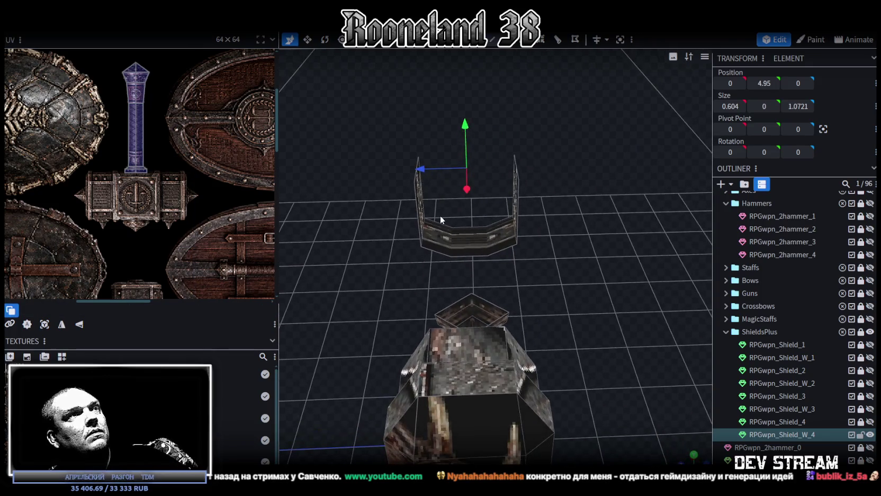
click(484, 239)
shift+click(497, 234)
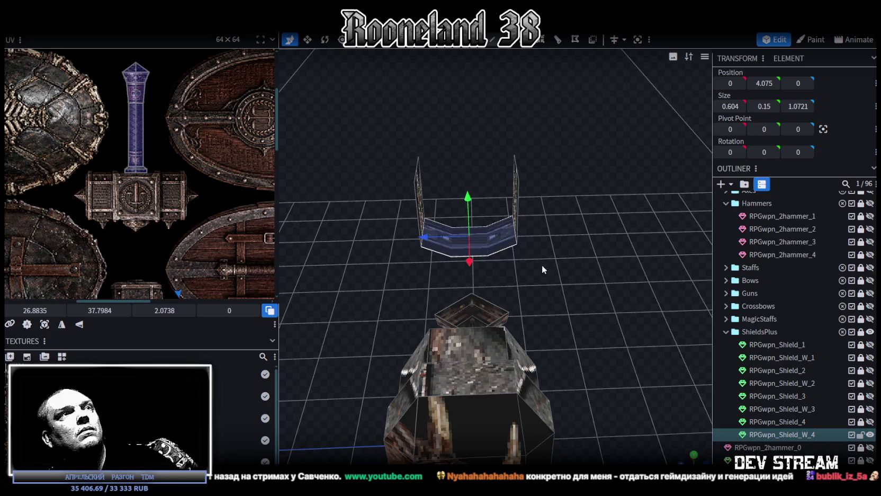
key(Delete)
middle_drag(541, 269, 612, 261)
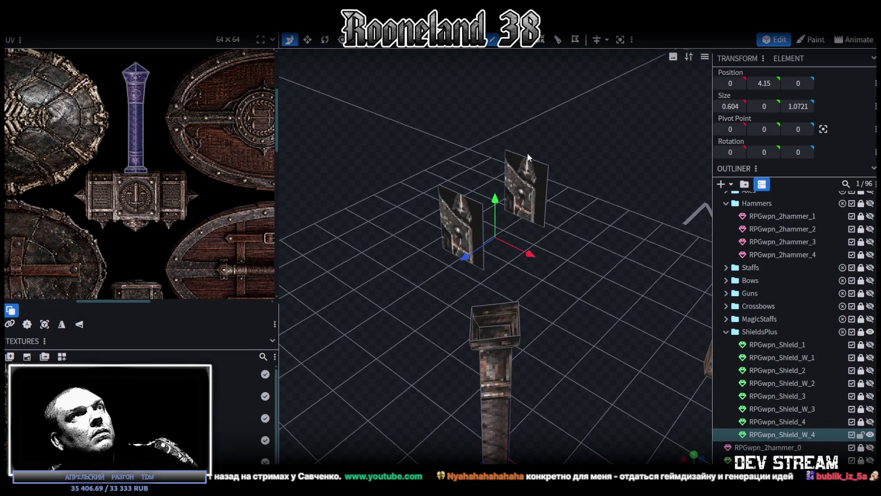
- Fill a top face bridging the top edges of the two side planes
click(527, 156)
shift+click(463, 200)
key(f)
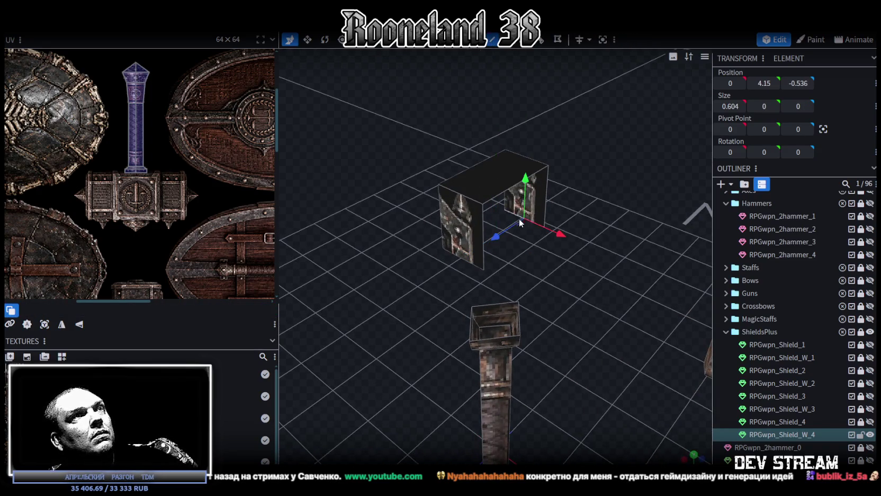
mouse_move(466, 260)
middle_down()
mouse_move(566, 248)
mouse_move(597, 229)
middle_up()
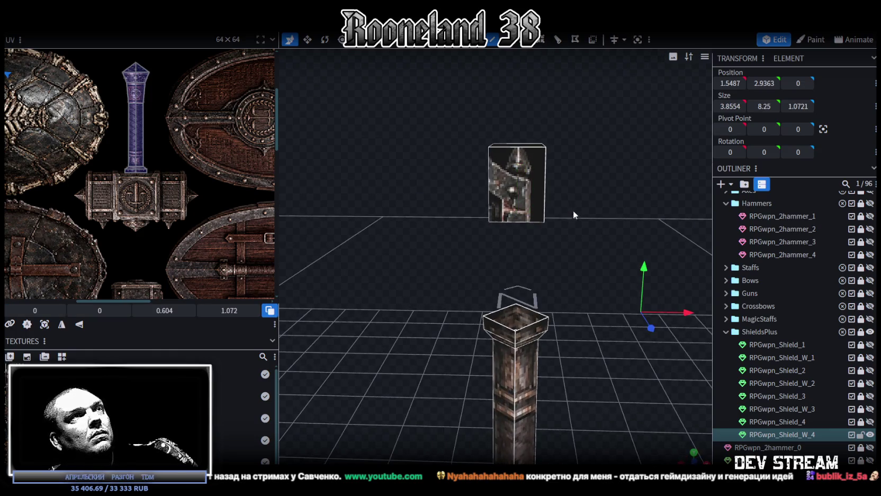
- Lower the plate-textured box onto the top of the handle
drag(425, 95, 604, 239)
drag(492, 93, 492, 201)
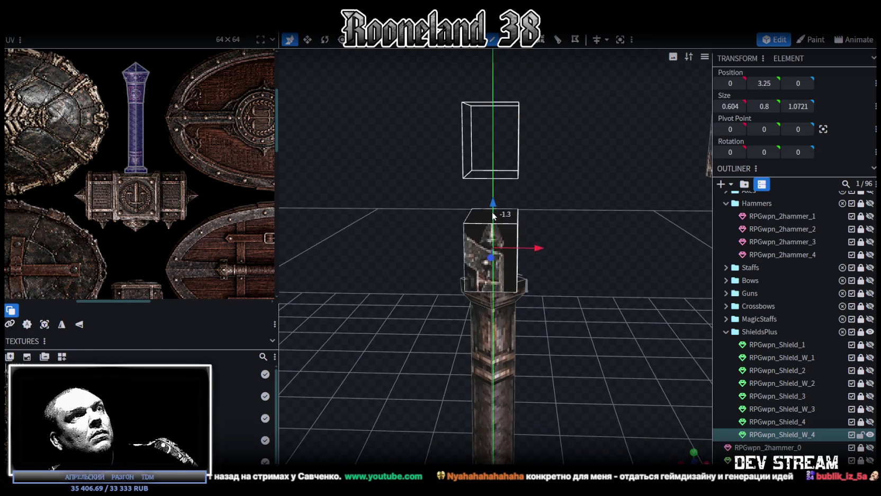
middle_drag(492, 201, 604, 244)
scroll(605, 244, up, 3)
drag(491, 197, 495, 191)
mouse_move(495, 191)
middle_down()
mouse_move(552, 182)
mouse_move(519, 208)
middle_up()
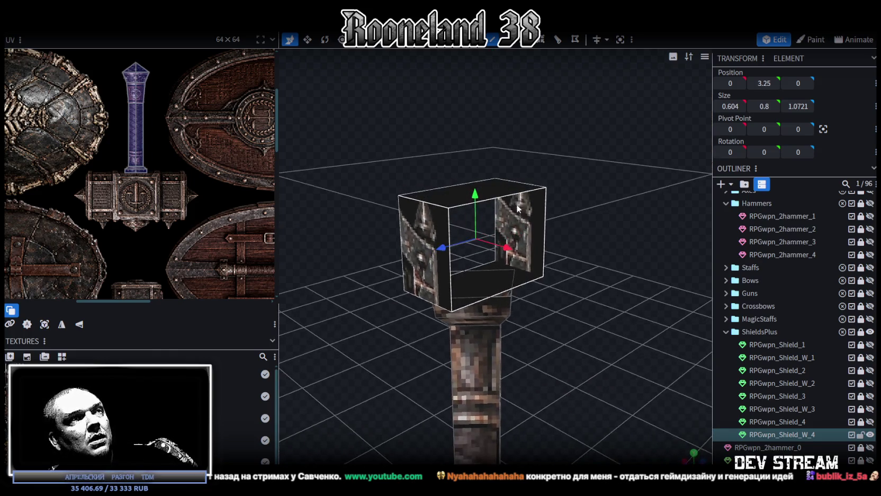
- In face mode, drag the box's top face to set its height, topping at 4.25
click(508, 188)
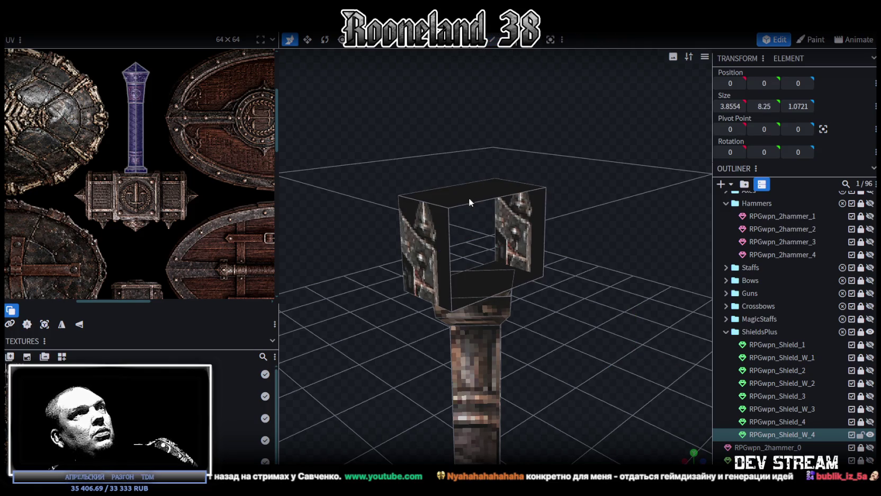
click(468, 198)
middle_drag(537, 227, 595, 234)
mouse_move(490, 198)
mouse_down()
mouse_move(483, 148)
mouse_move(522, 209)
mouse_up()
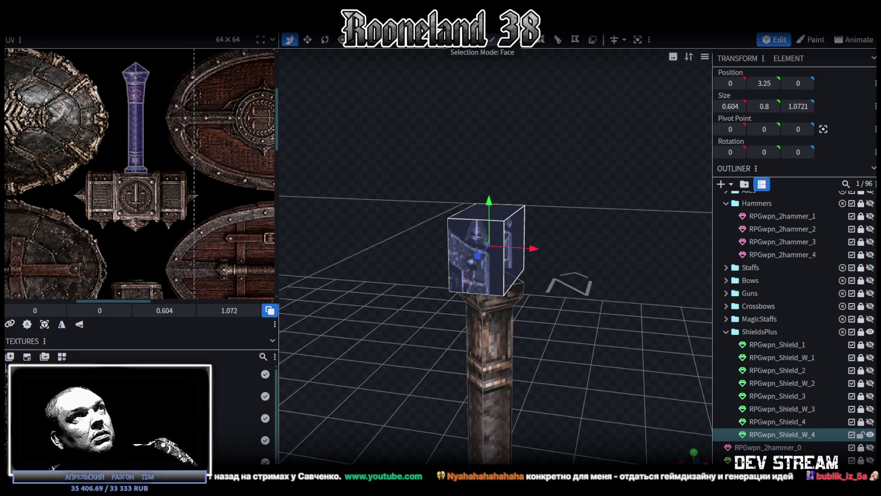
click(505, 212)
mouse_move(489, 174)
mouse_down()
mouse_move(489, 125)
mouse_move(506, 154)
mouse_up()
mouse_move(561, 249)
mouse_down()
mouse_move(591, 230)
mouse_move(578, 263)
mouse_move(537, 243)
mouse_move(560, 241)
mouse_up()
- Narrow the box to 1.304 wide with the Resize tool
key(v)
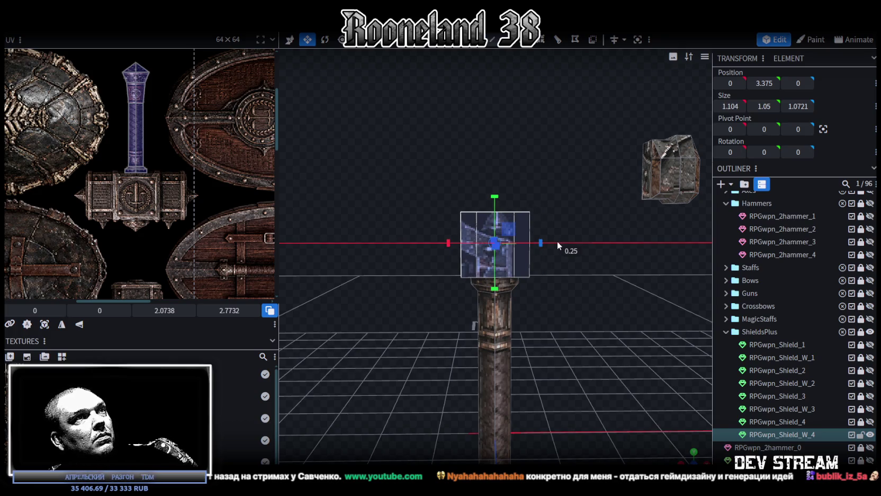
mouse_move(560, 241)
mouse_down()
mouse_move(548, 243)
mouse_move(539, 221)
mouse_move(540, 176)
mouse_move(492, 144)
mouse_up()
key(v)
mouse_move(567, 216)
mouse_down()
mouse_move(561, 243)
mouse_move(425, 222)
mouse_move(525, 233)
mouse_up()
scroll(40, 184, down, 3)
- Check the cube's front, top and bottom faces with the texture atlas in view
middle_drag(133, 210, 192, 197)
scroll(342, 246, up, 2)
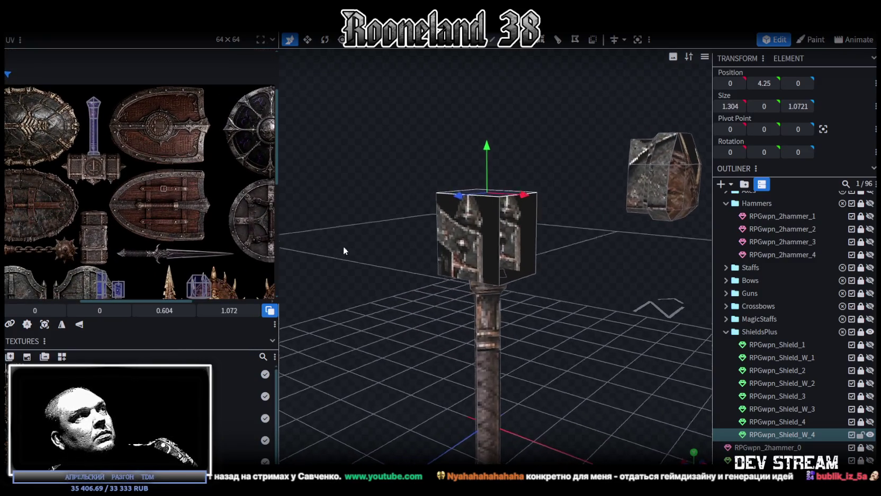
scroll(344, 249, up, 2)
click(439, 252)
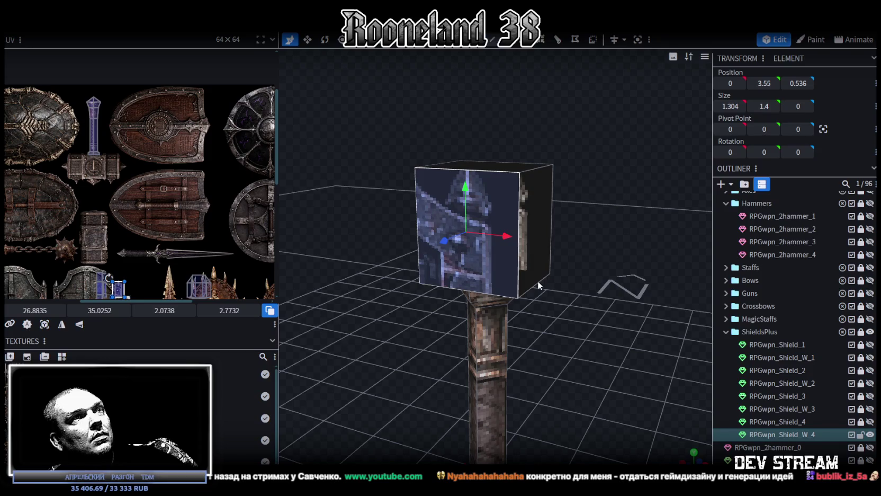
drag(540, 283, 583, 308)
click(487, 177)
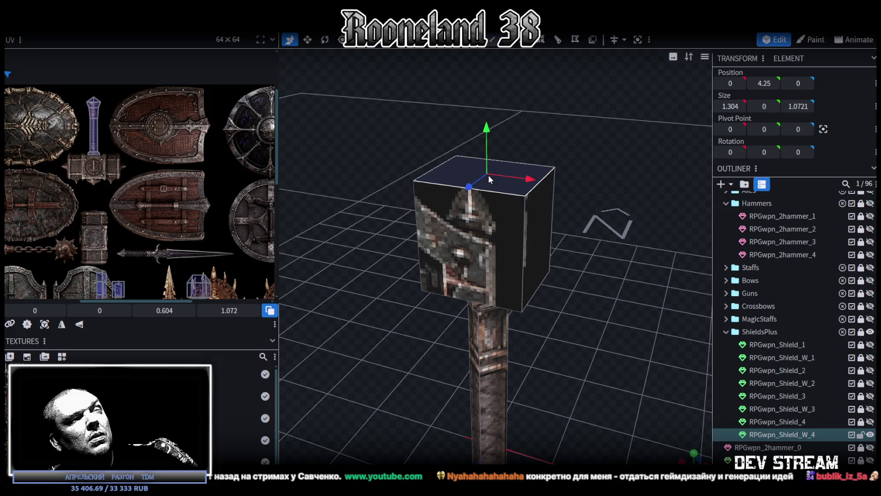
drag(632, 336, 593, 316)
click(525, 277)
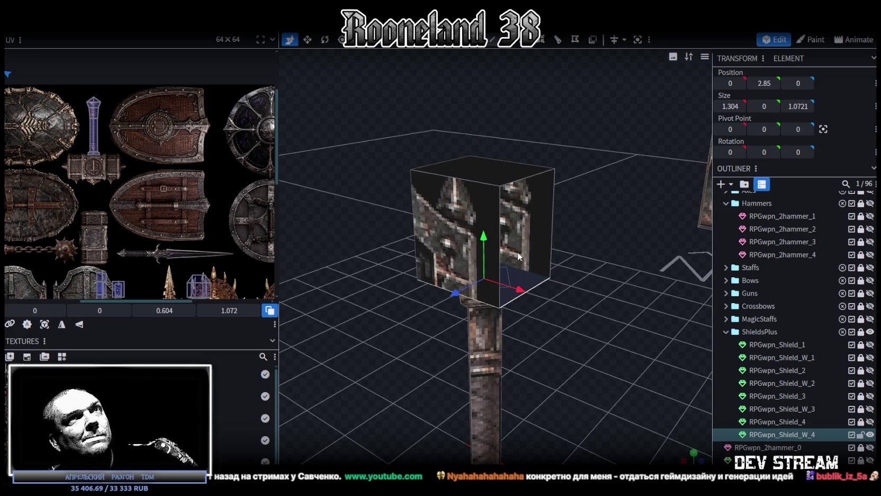
click(492, 165)
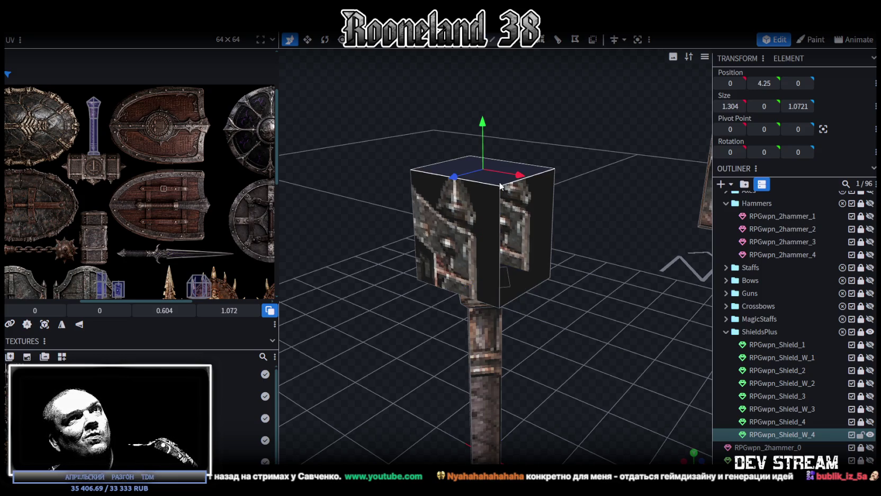
click(525, 279)
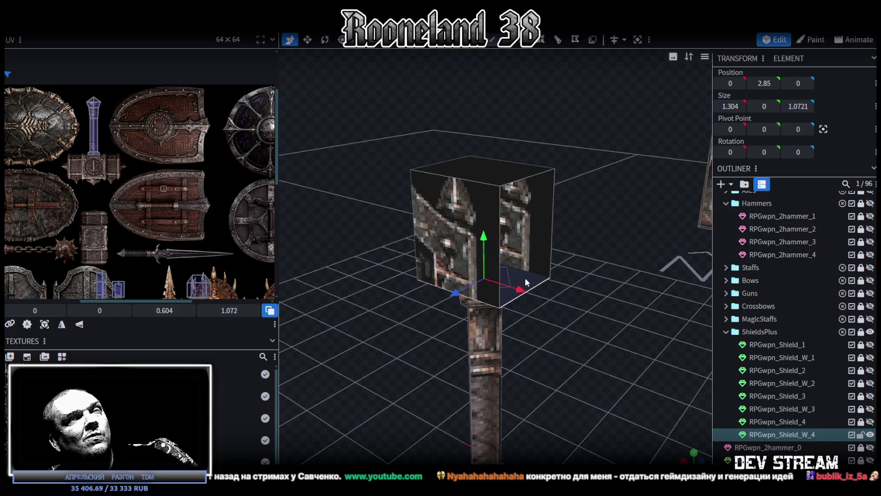
- Raise the cube's top face by 0.2
click(482, 171)
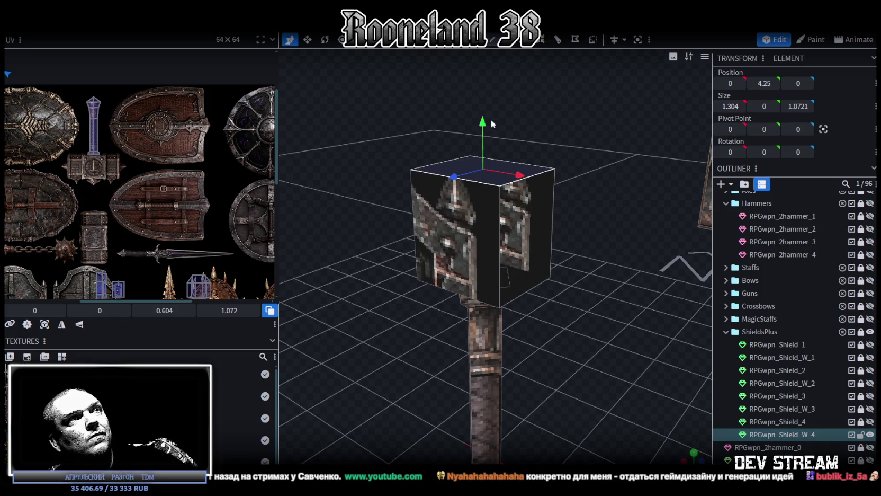
drag(483, 123, 482, 129)
mouse_move(529, 202)
mouse_down()
mouse_move(552, 266)
mouse_move(610, 287)
mouse_up()
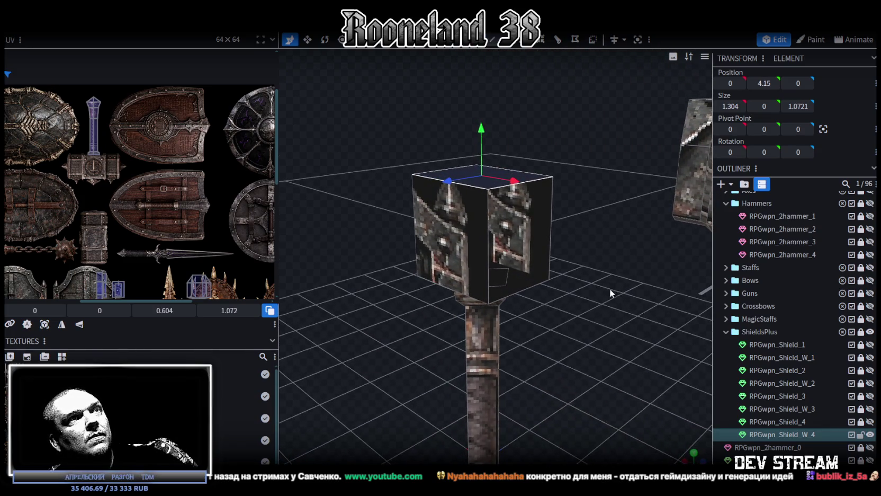
key(ctrl+z)
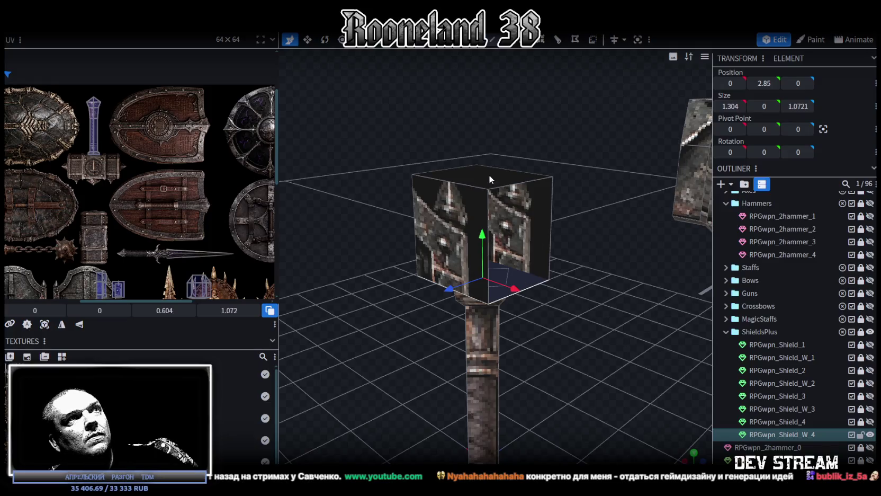
key(ctrl+y)
drag(479, 128, 480, 113)
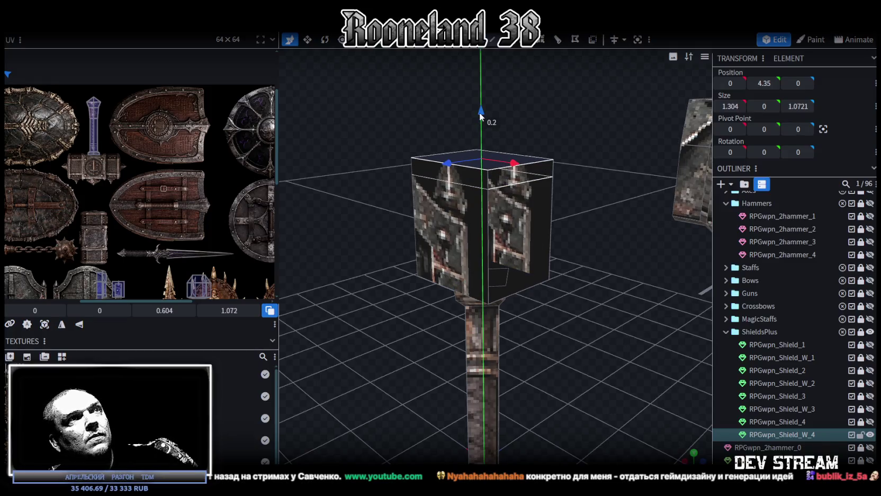
- Move the right and left side faces out to ±0.75 on the depth axis
click(526, 213)
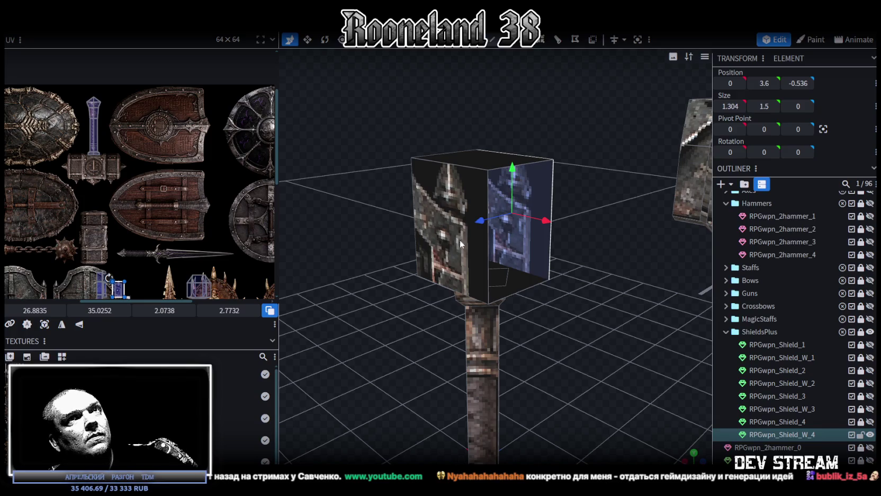
drag(525, 283, 731, 152)
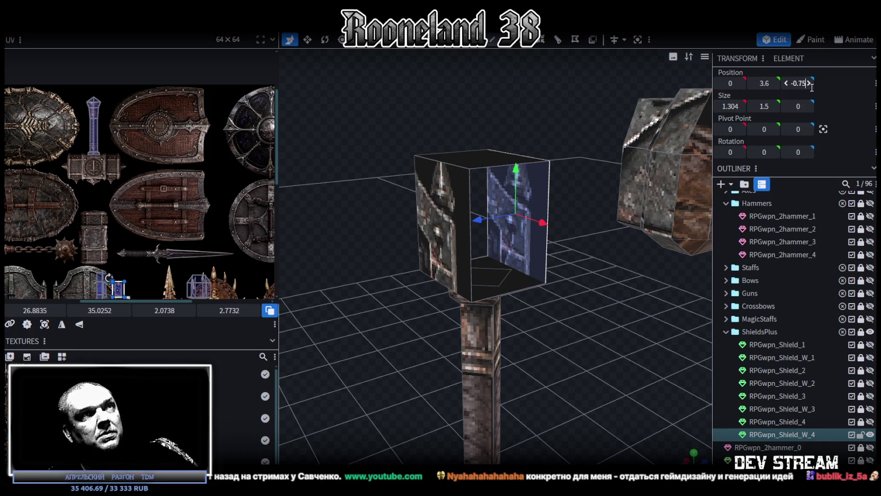
drag(813, 84, 809, 84)
click(465, 223)
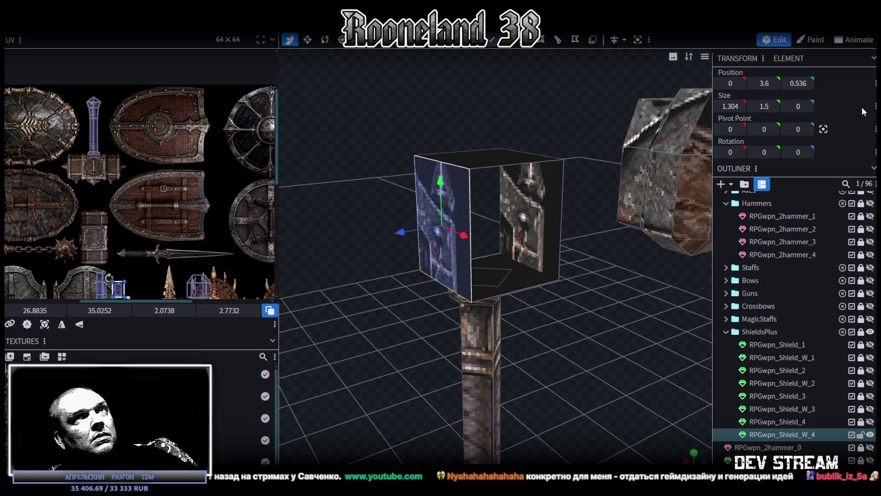
text(ю75)
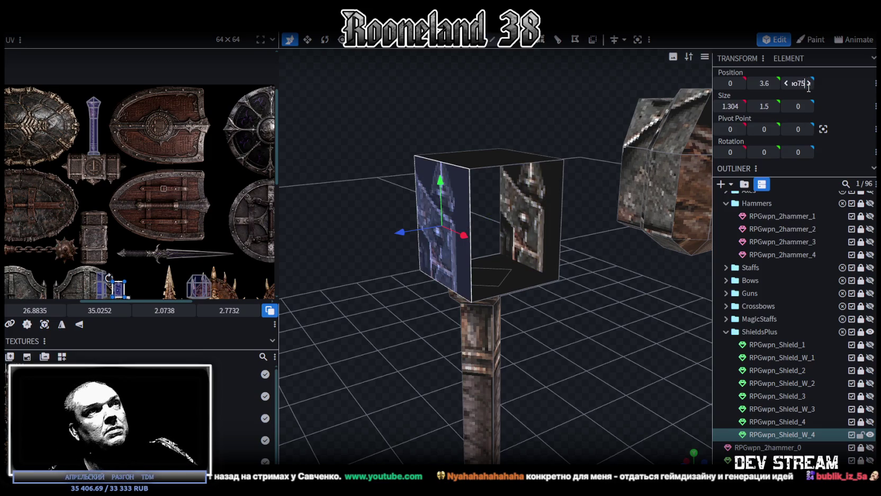
key(Return)
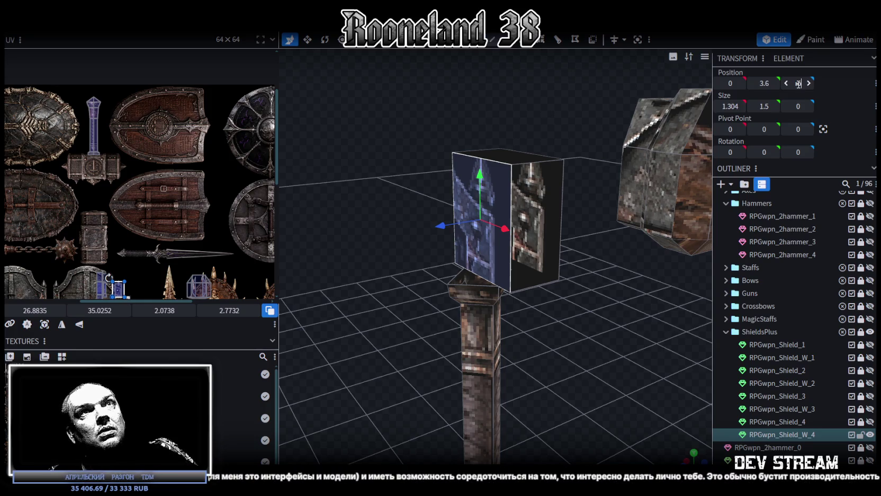
drag(798, 84, 795, 83)
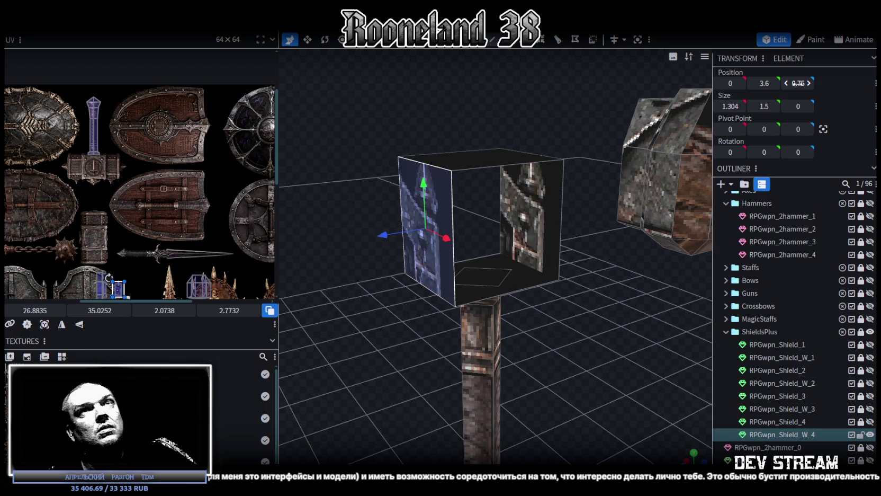
- Set the remaining side face's X position to -0.75
mouse_move(587, 335)
mouse_down()
mouse_move(568, 313)
mouse_move(611, 294)
mouse_up()
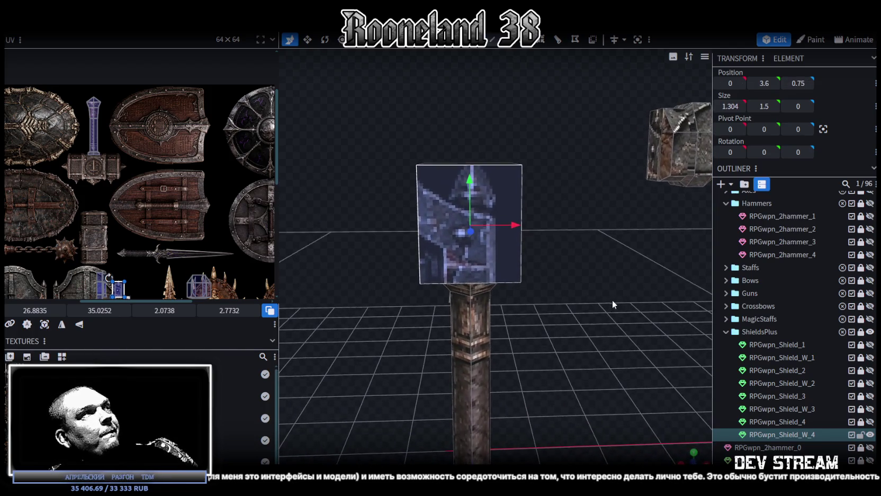
scroll(79, 170, up, 3)
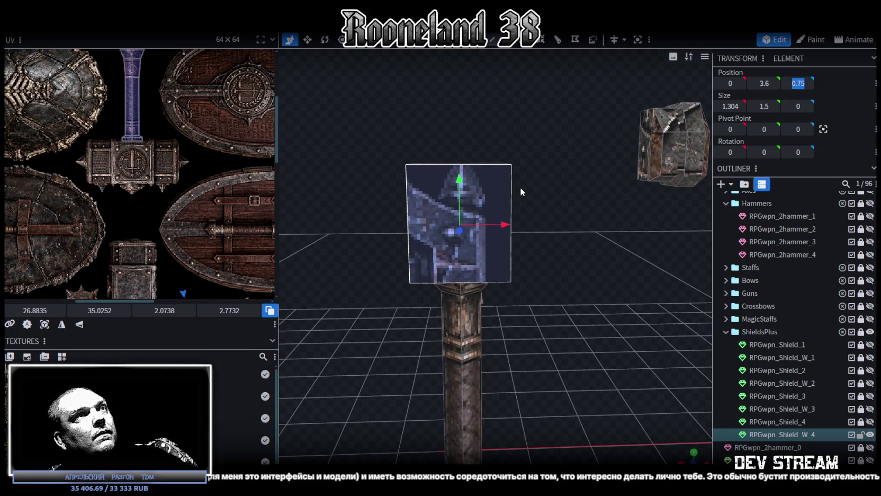
drag(536, 108, 569, 168)
mouse_move(555, 134)
mouse_down()
mouse_move(500, 292)
mouse_move(631, 215)
mouse_up()
drag(687, 125, 553, 265)
mouse_move(357, 105)
mouse_down()
mouse_move(399, 258)
mouse_move(425, 277)
mouse_up()
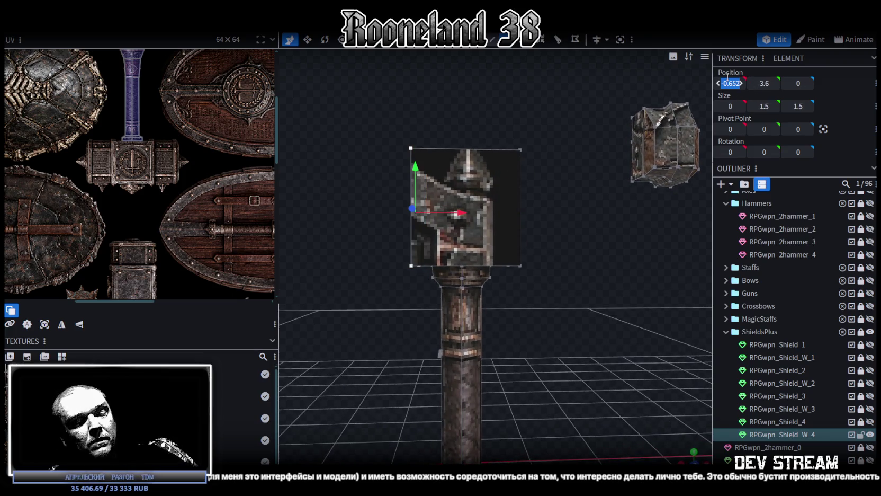
text(-0.75)
key(Return)
- Check the head's edges and faces in Edge/Face selection, then switch to front view
mouse_move(650, 137)
mouse_down()
mouse_move(542, 298)
mouse_move(495, 319)
mouse_move(506, 320)
mouse_up()
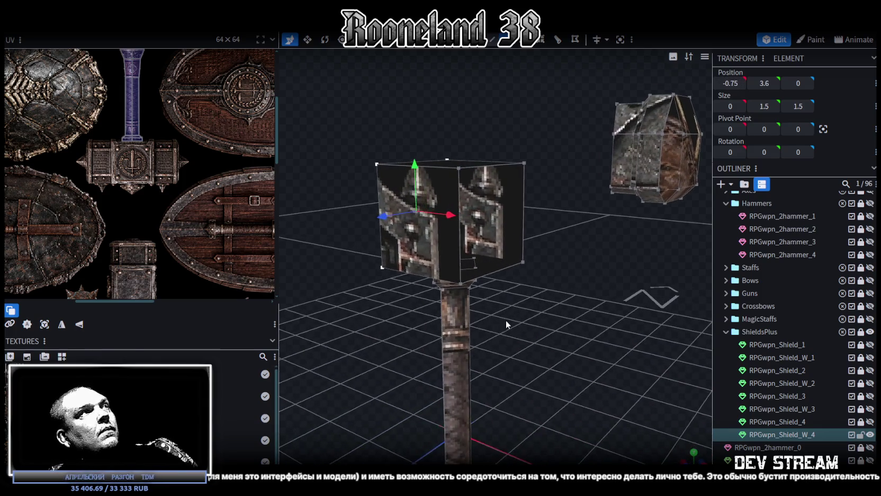
click(492, 41)
click(522, 206)
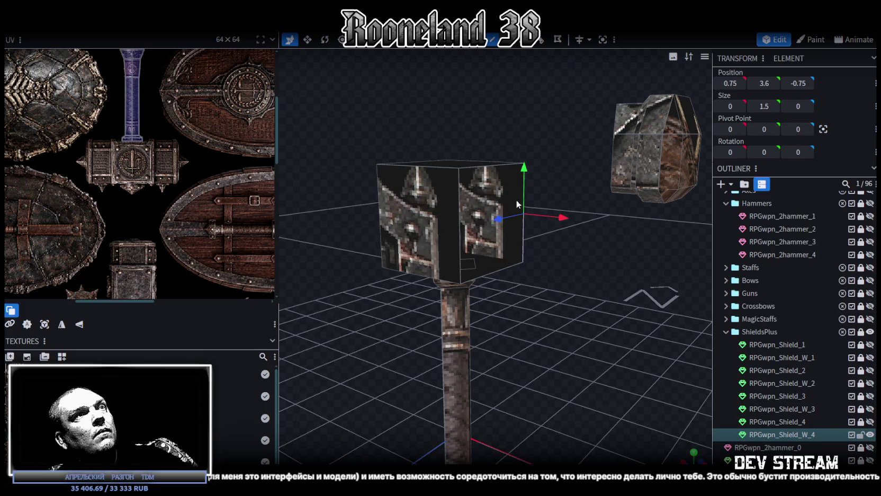
click(458, 198)
drag(390, 131, 438, 171)
click(401, 204)
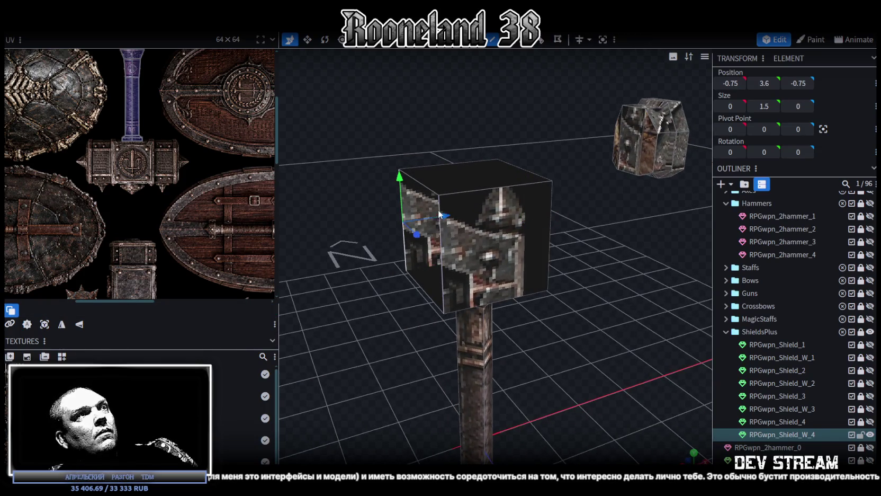
mouse_move(440, 205)
mouse_down()
mouse_move(578, 262)
mouse_move(528, 67)
mouse_up()
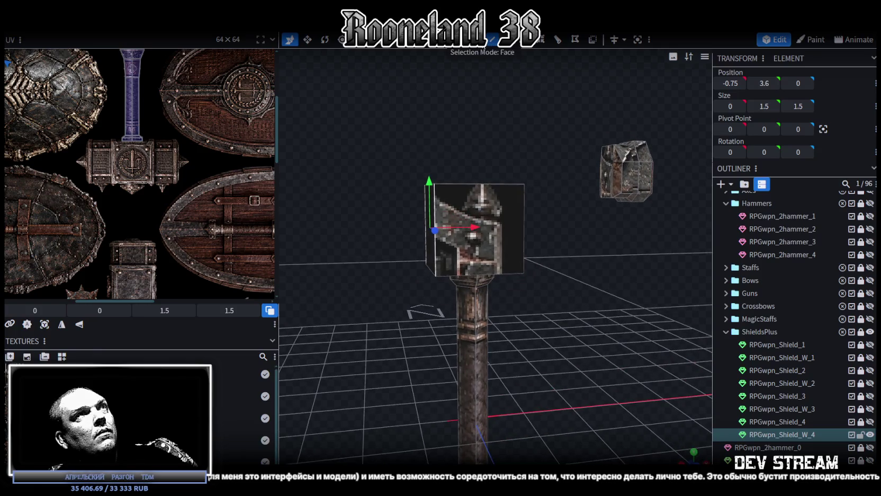
drag(509, 202, 500, 148)
click(492, 228)
mouse_move(544, 235)
mouse_down()
mouse_move(459, 260)
mouse_move(523, 231)
mouse_move(489, 320)
mouse_move(627, 346)
mouse_up()
click(523, 231)
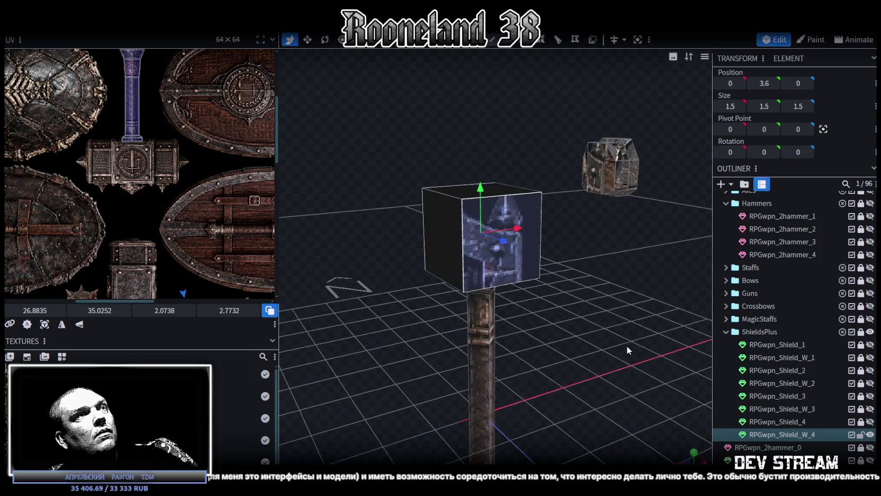
key(KP_1)
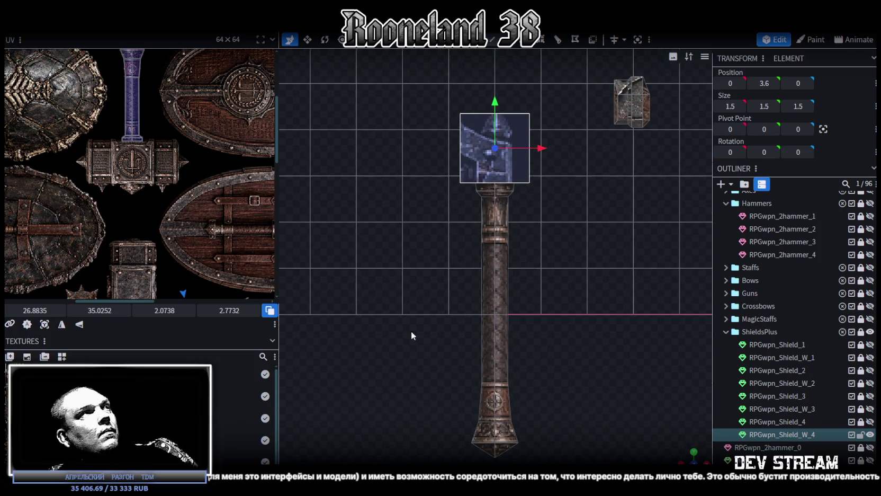
- Move the front face's UV box onto the emblem area and apply UV Mirror Y
click(44, 324)
scroll(95, 176, down, 3)
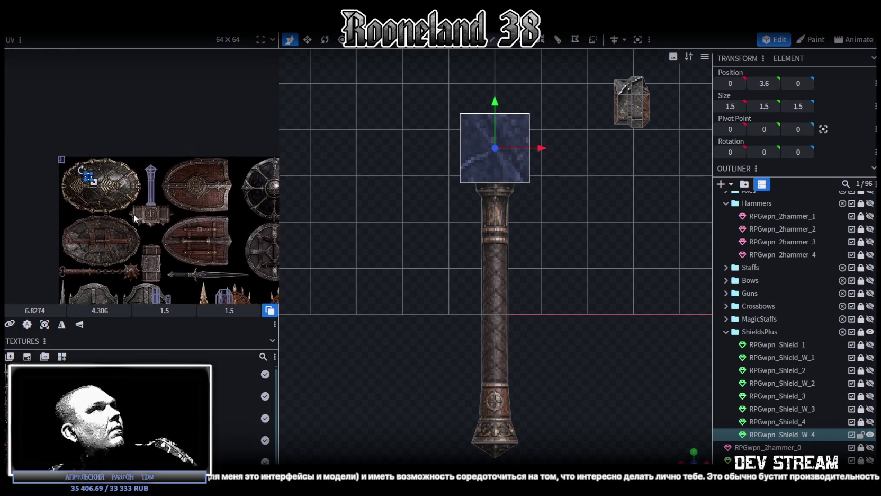
scroll(95, 176, up, 2)
drag(94, 176, 204, 236)
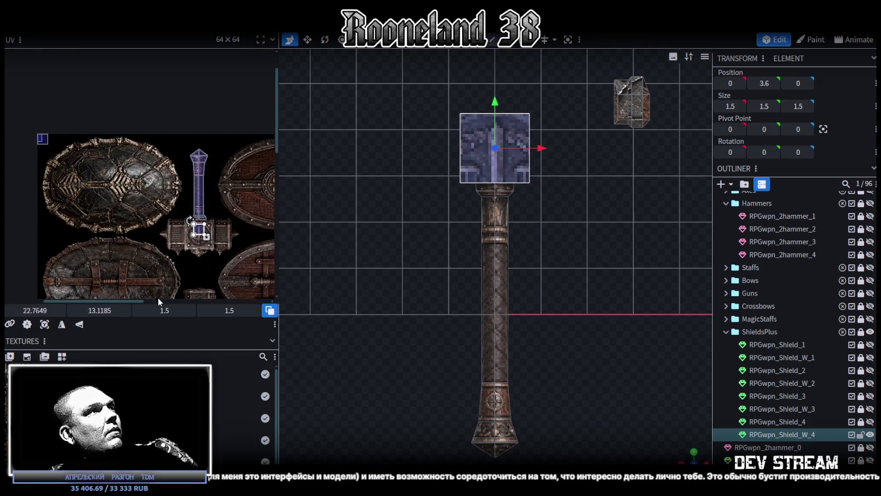
click(80, 325)
click(61, 324)
scroll(191, 228, up, 4)
drag(227, 230, 155, 207)
scroll(175, 222, up, 3)
scroll(154, 207, down, 3)
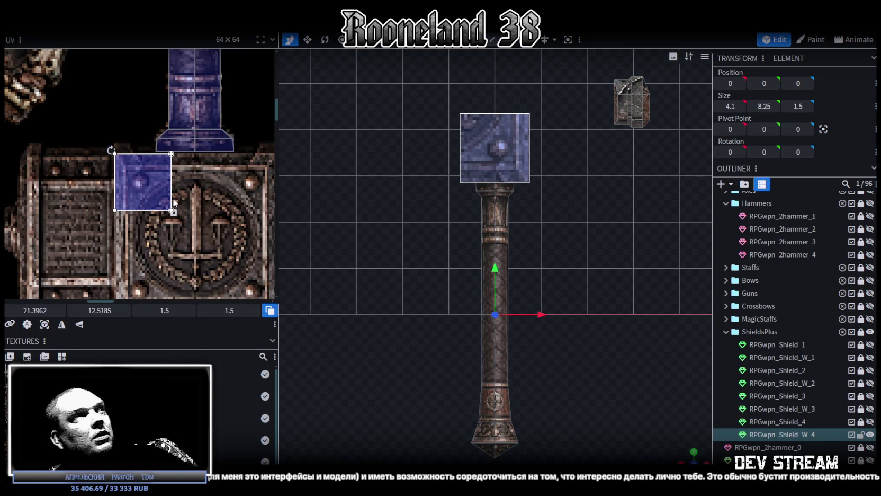
- Enlarge the UV box to 4.375 so the whole sword-and-scales emblem shows
middle_drag(172, 198, 125, 169)
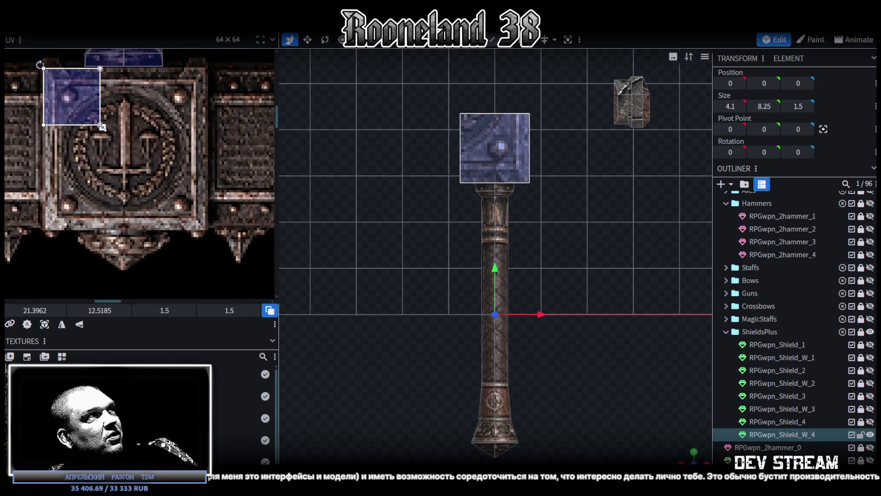
drag(100, 126, 210, 233)
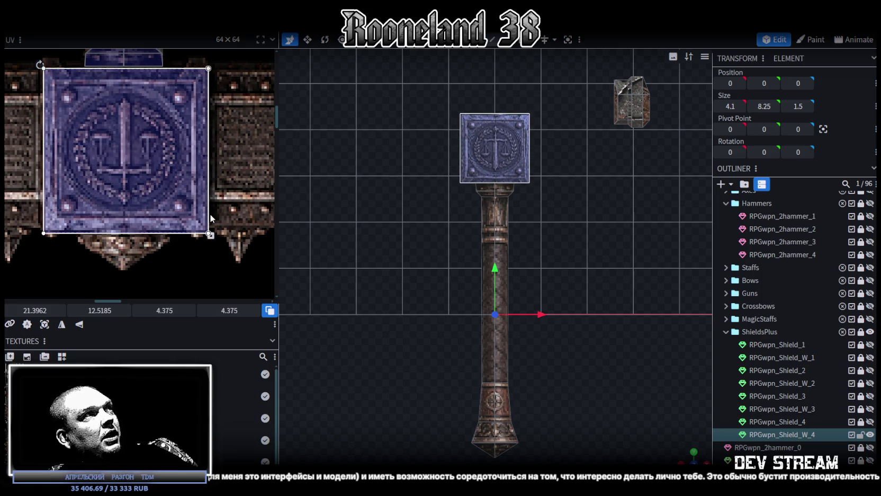
scroll(69, 212, up, 2)
middle_drag(68, 211, 106, 299)
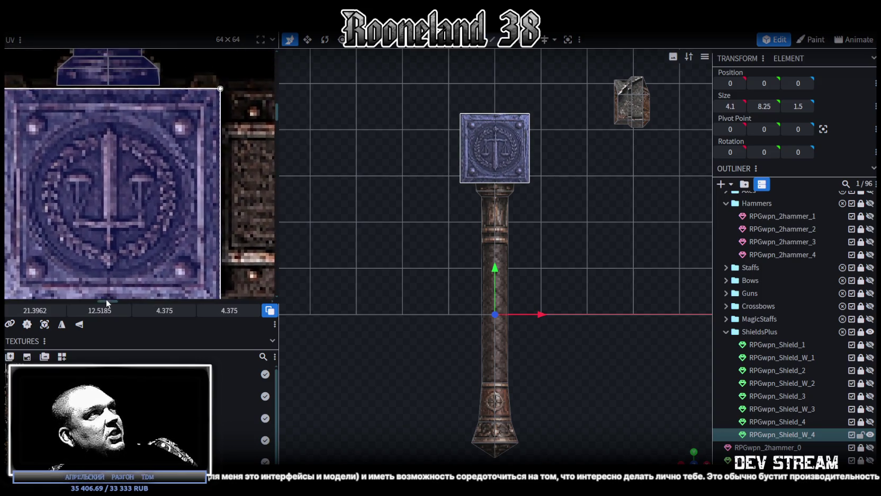
scroll(67, 121, up, 2)
scroll(167, 133, up, 2)
scroll(169, 149, down, 2)
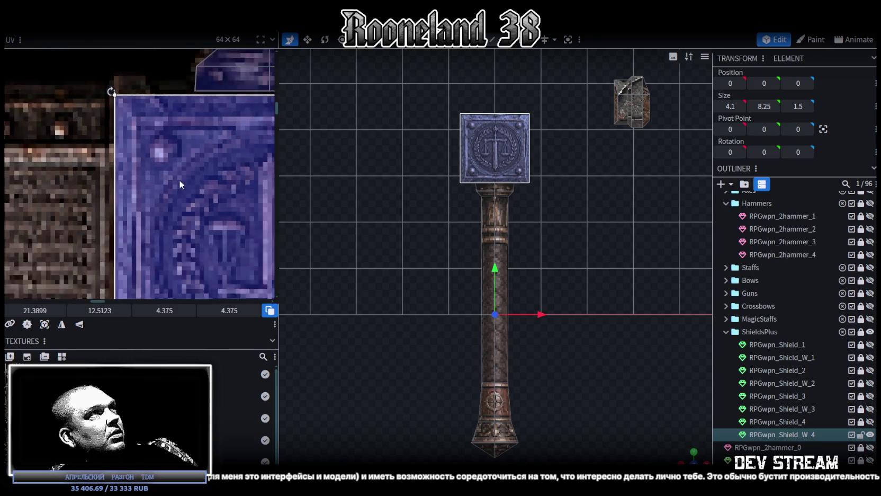
middle_drag(179, 176, 80, 71)
scroll(234, 196, up, 1)
mouse_move(235, 196)
middle_down()
mouse_move(169, 208)
mouse_move(195, 219)
middle_up()
scroll(237, 222, down, 1)
scroll(460, 287, up, 3)
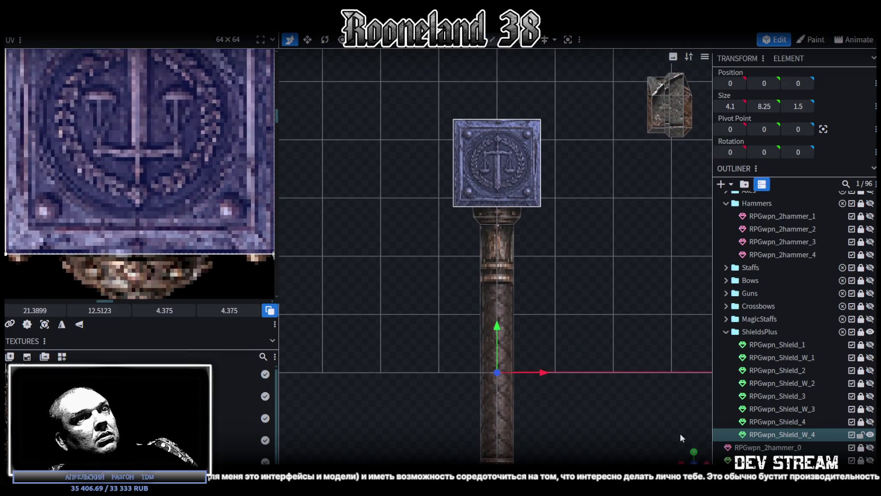
mouse_move(696, 459)
mouse_down()
mouse_move(534, 349)
mouse_move(603, 347)
mouse_move(457, 210)
mouse_move(636, 286)
mouse_move(499, 242)
mouse_up()
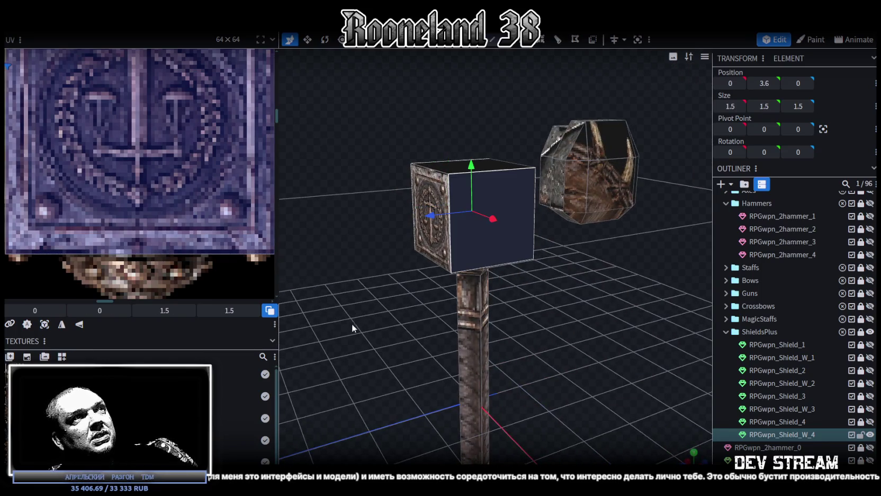
- Project the hammer head's side-face UV from a flat front view
scroll(125, 183, down, 3)
mouse_move(374, 320)
mouse_down()
mouse_move(565, 354)
mouse_move(446, 291)
mouse_up()
mouse_move(369, 298)
mouse_down()
mouse_move(415, 289)
mouse_move(387, 312)
mouse_move(296, 296)
mouse_up()
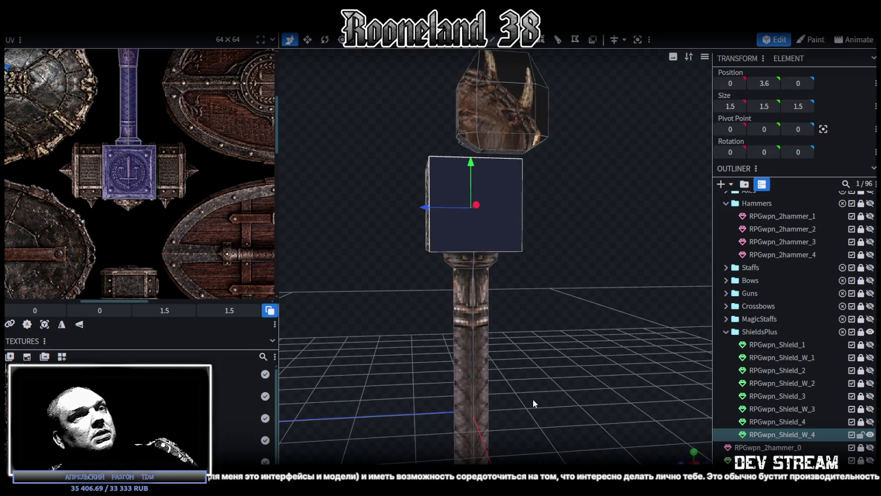
key(KP_1)
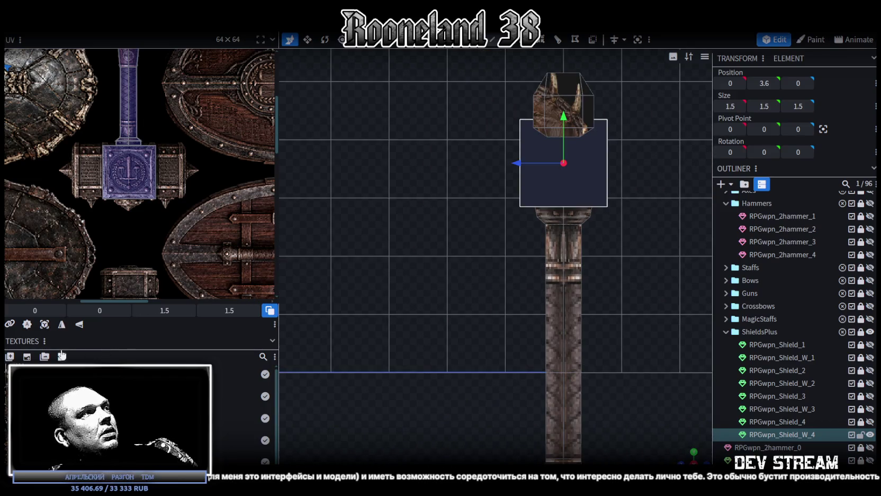
click(44, 324)
- Move the side face's UV box onto the riveted plate's corner
scroll(108, 257, down, 3)
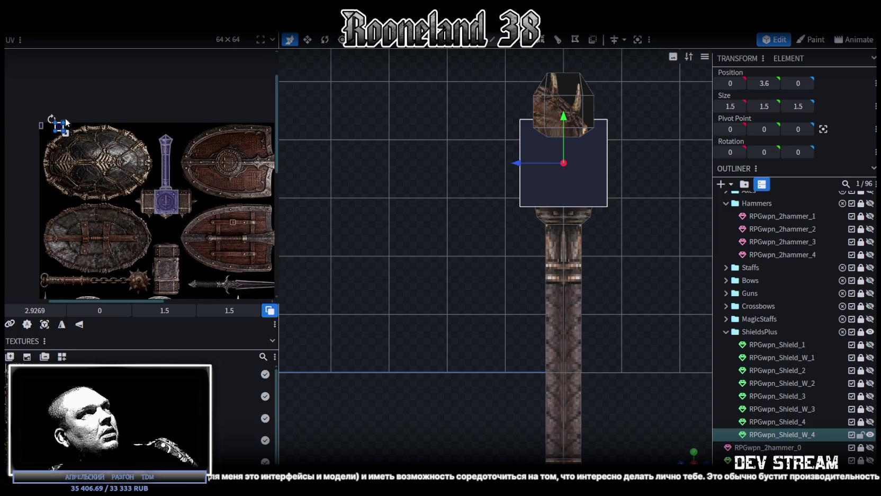
drag(57, 126, 166, 255)
scroll(151, 254, up, 2)
scroll(177, 254, up, 2)
scroll(204, 235, up, 2)
scroll(204, 235, down, 2)
click(183, 177)
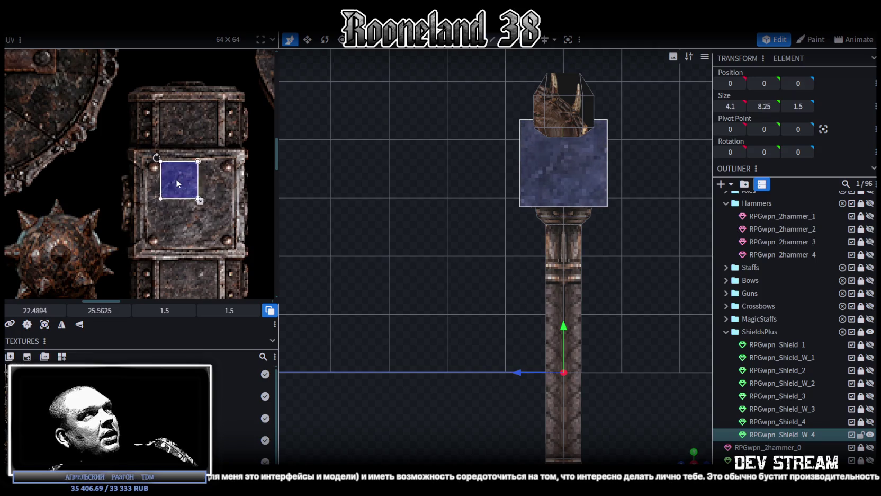
scroll(147, 149, up, 3)
scroll(148, 150, up, 2)
drag(185, 200, 126, 169)
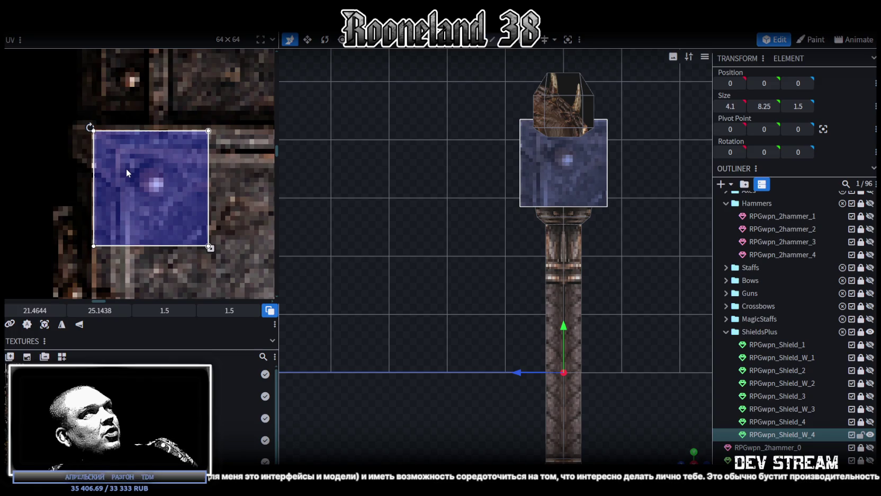
- Resize the UV box to cover the whole riveted plate, about 4.375 × 4.3125
scroll(169, 220, down, 3)
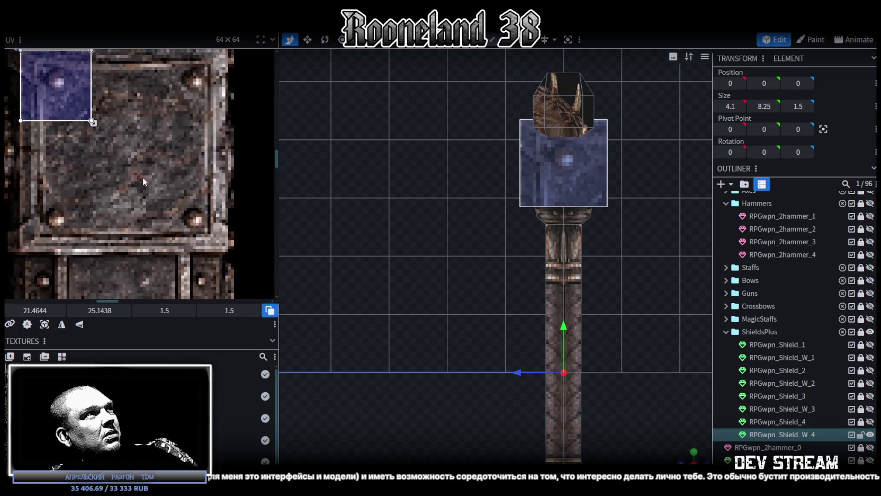
drag(90, 107, 226, 231)
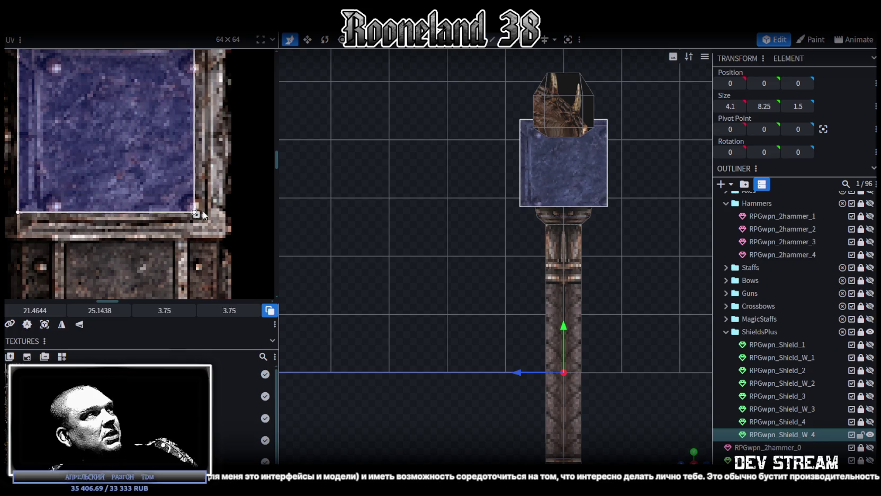
scroll(149, 195, up, 2)
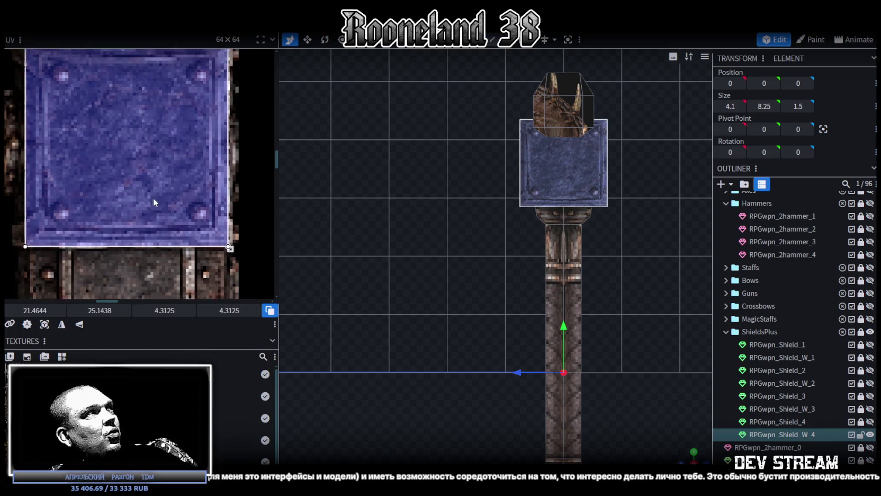
drag(233, 247, 237, 246)
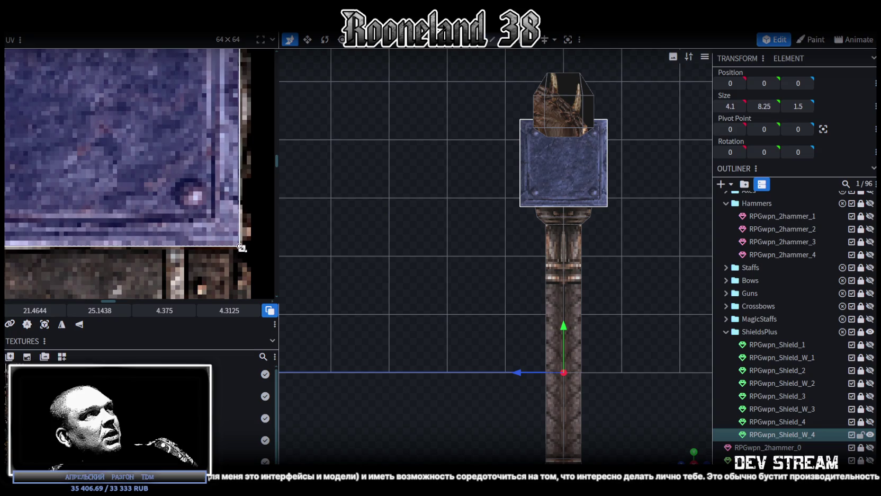
scroll(190, 207, down, 2)
scroll(175, 217, up, 1)
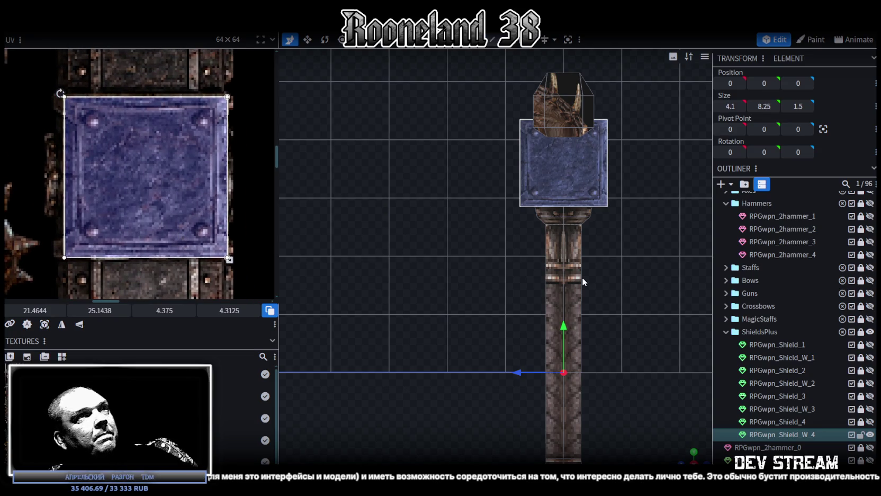
drag(697, 452, 599, 315)
scroll(594, 323, up, 3)
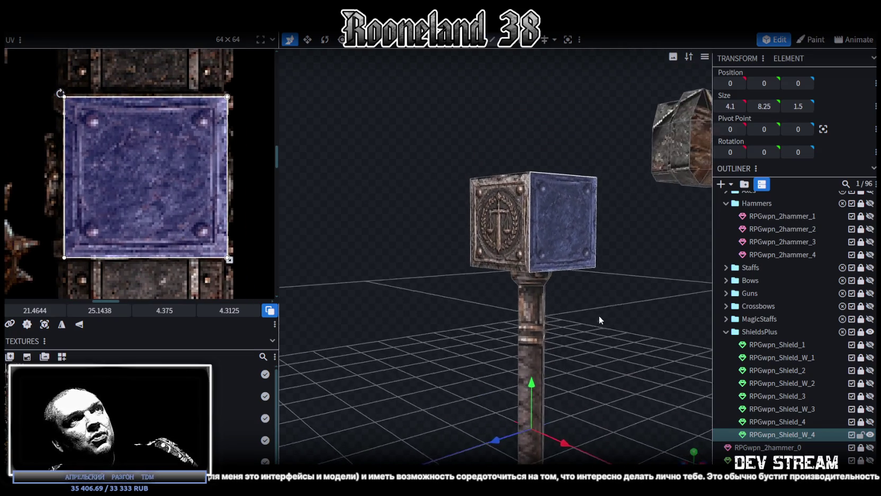
- Flip the side face's riveted plate texture vertically with UV Mirror Y
drag(564, 238, 621, 319)
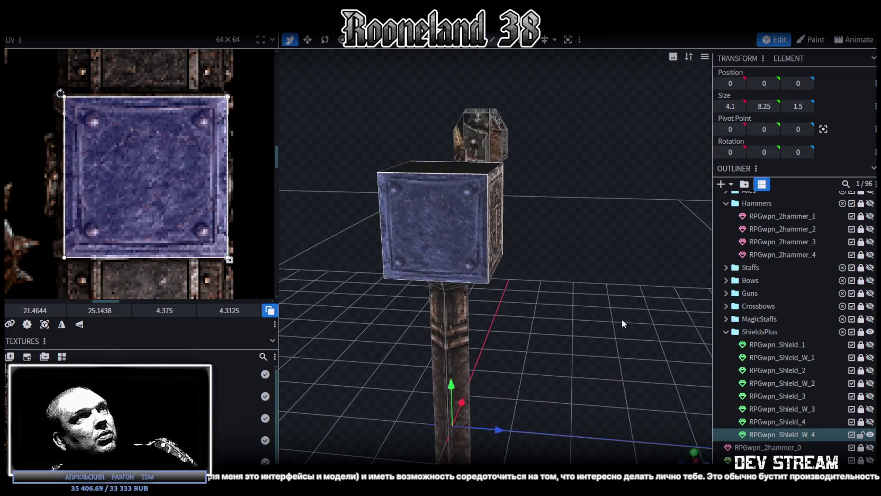
click(82, 328)
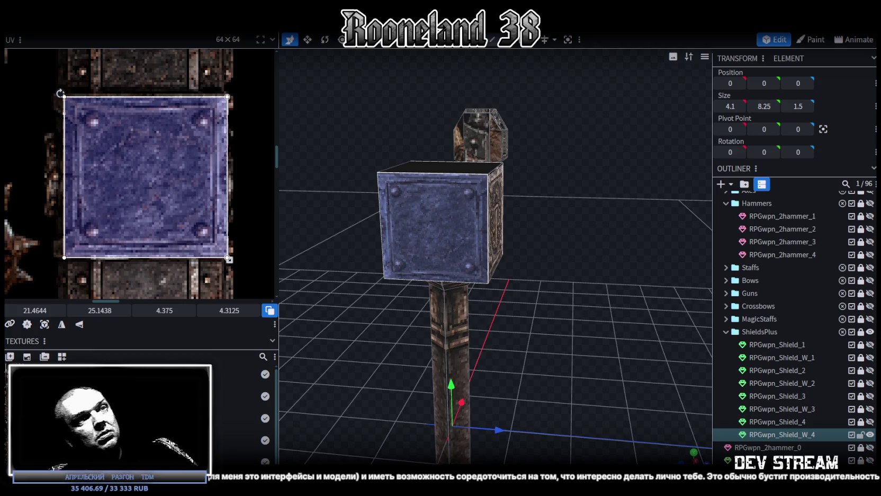
- Select the hammer head's top face and switch to top view
click(577, 317)
mouse_move(577, 317)
mouse_down()
mouse_move(486, 278)
mouse_move(549, 286)
mouse_move(492, 298)
mouse_move(530, 332)
mouse_up()
click(451, 174)
mouse_move(500, 236)
mouse_down()
mouse_move(622, 264)
mouse_move(469, 262)
mouse_up()
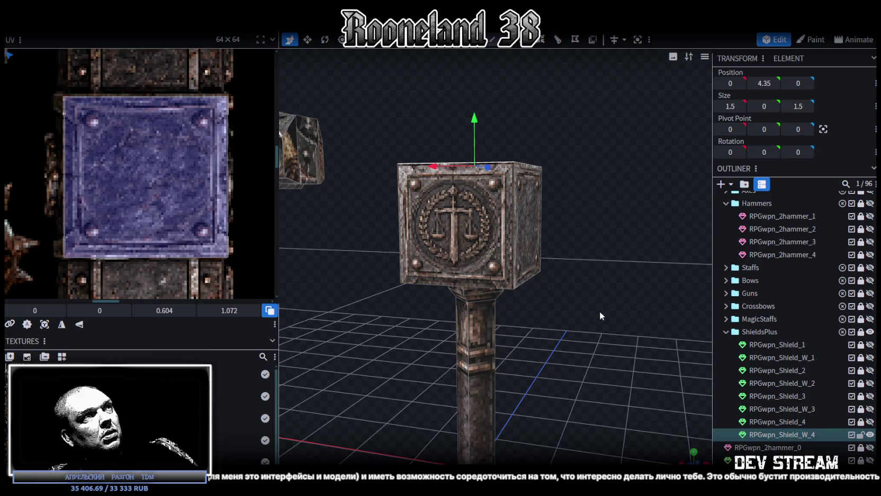
mouse_move(599, 312)
mouse_down()
mouse_move(482, 247)
mouse_move(475, 256)
mouse_move(551, 335)
mouse_move(539, 389)
mouse_move(710, 456)
mouse_up()
click(475, 256)
click(693, 462)
- Move the top face's UV box onto the riveted plate square
scroll(97, 143, down, 3)
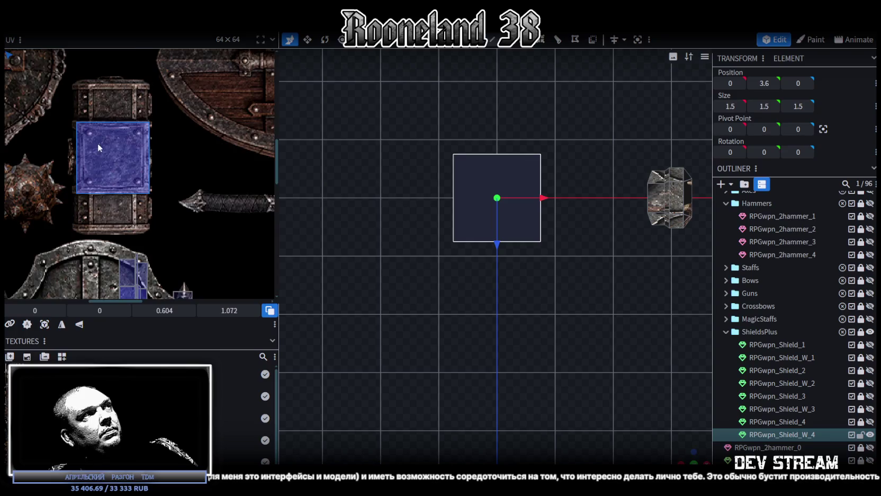
scroll(129, 168, down, 2)
middle_drag(129, 169, 156, 214)
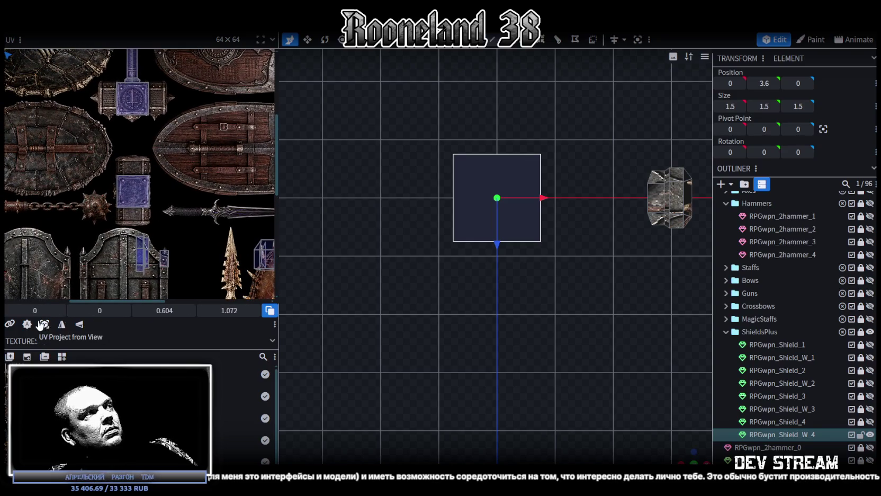
scroll(96, 143, down, 2)
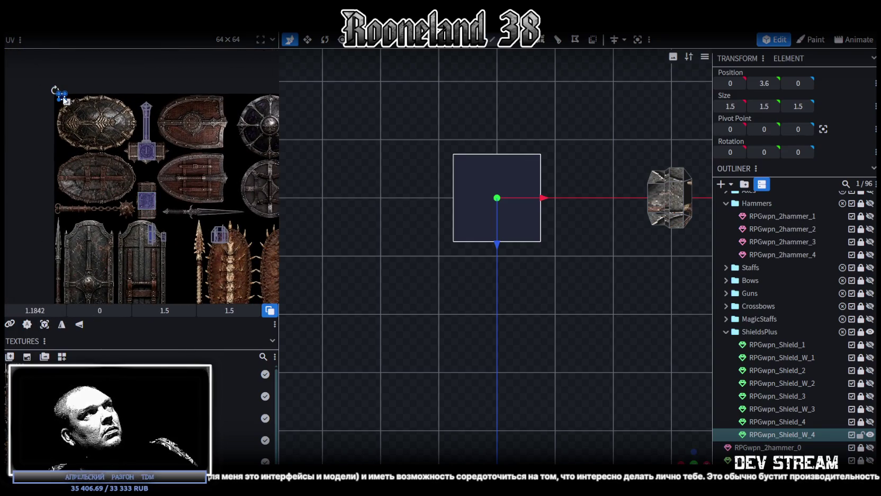
mouse_move(73, 110)
mouse_down()
mouse_move(159, 204)
mouse_move(62, 137)
mouse_up()
scroll(135, 188, up, 2)
scroll(162, 218, up, 2)
scroll(76, 132, up, 2)
scroll(88, 163, up, 2)
scroll(62, 137, down, 2)
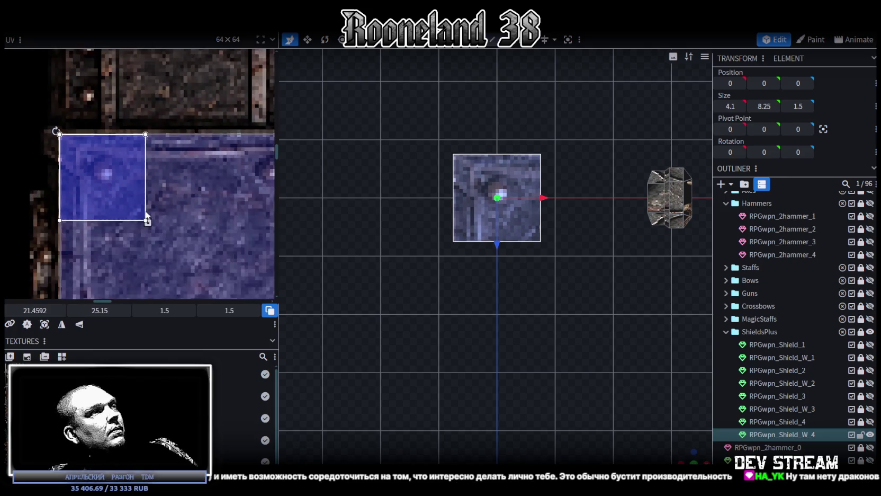
scroll(57, 56, up, 2)
- Enlarge the top face's UV to cover the plate, about 4.38 × 4.31
drag(57, 57, 221, 220)
scroll(222, 214, up, 2)
scroll(223, 213, up, 1)
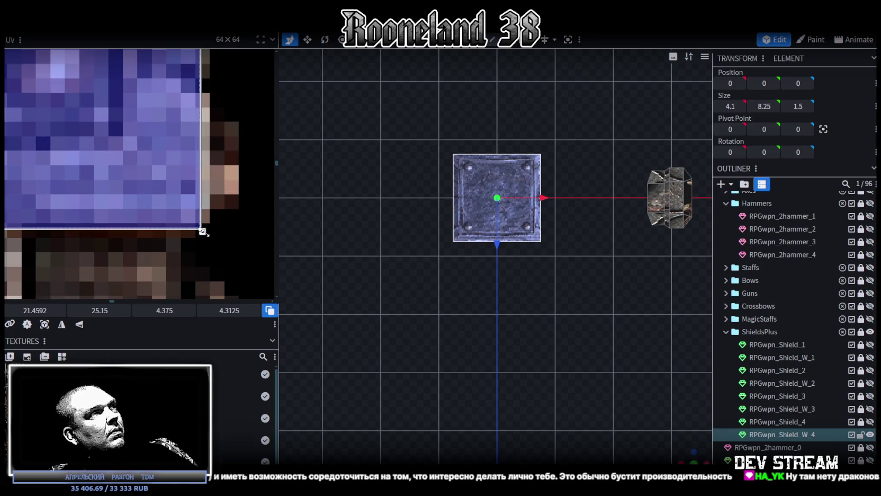
scroll(584, 326, up, 2)
mouse_move(584, 325)
mouse_down()
mouse_move(606, 357)
mouse_move(608, 321)
mouse_move(577, 309)
mouse_move(605, 301)
mouse_move(569, 313)
mouse_up()
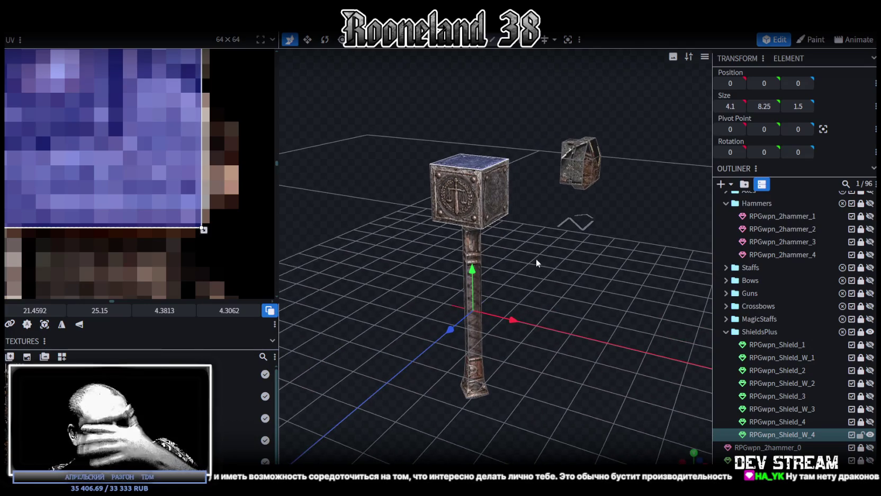
scroll(145, 160, down, 2)
scroll(146, 152, down, 2)
scroll(153, 143, down, 2)
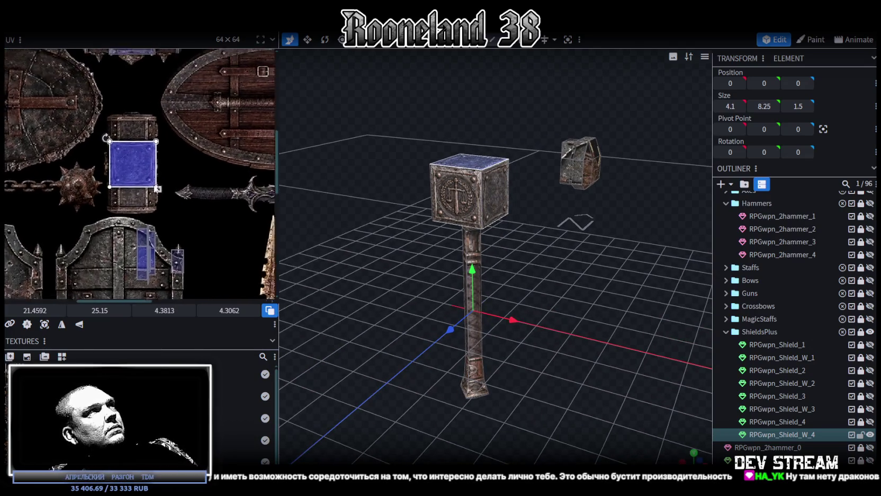
scroll(177, 129, down, 2)
scroll(223, 148, up, 1)
mouse_move(503, 255)
mouse_down()
mouse_move(578, 287)
mouse_move(555, 286)
mouse_move(567, 277)
mouse_move(559, 261)
mouse_move(561, 327)
mouse_move(535, 288)
mouse_move(504, 314)
mouse_move(584, 289)
mouse_move(548, 297)
mouse_up()
- Copy and paste the top faces, flip them on Y, and lift them onto the head
key(ctrl+c)
key(ctrl+v)
right_click(111, 33)
mouse_move(131, 53)
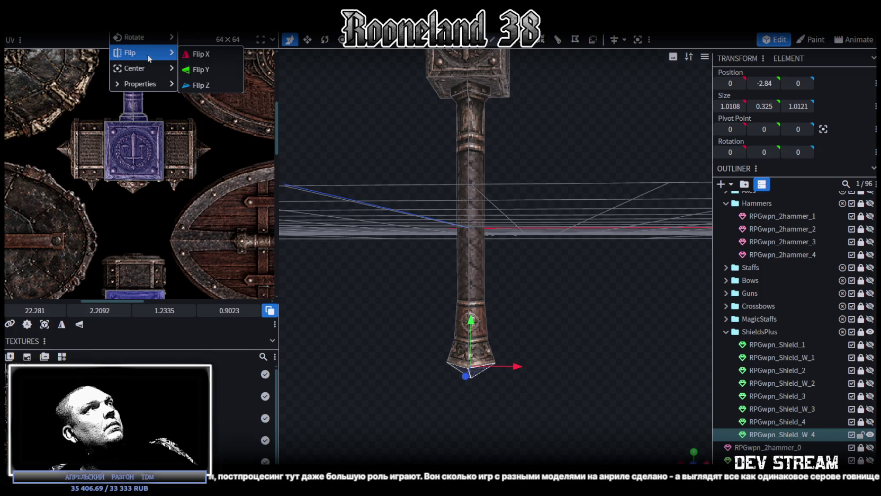
click(207, 73)
mouse_move(504, 155)
mouse_down()
mouse_move(496, 316)
mouse_move(471, 249)
mouse_up()
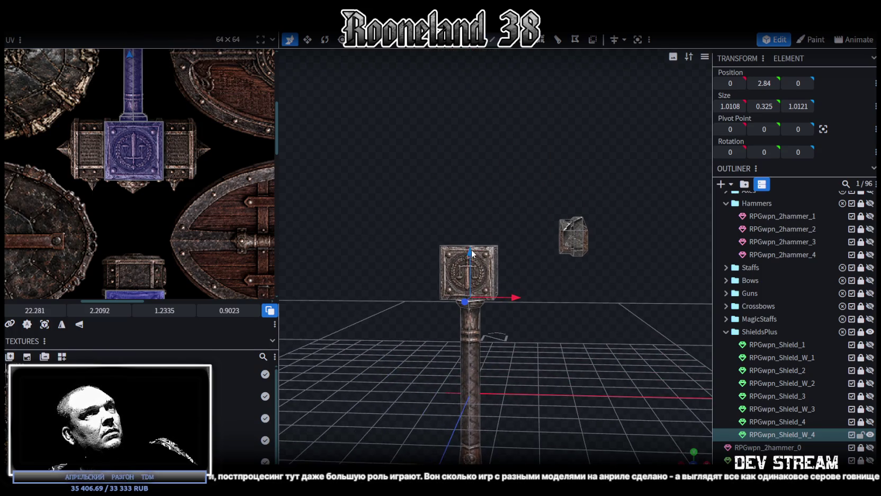
drag(473, 193, 504, 224)
scroll(505, 225, up, 3)
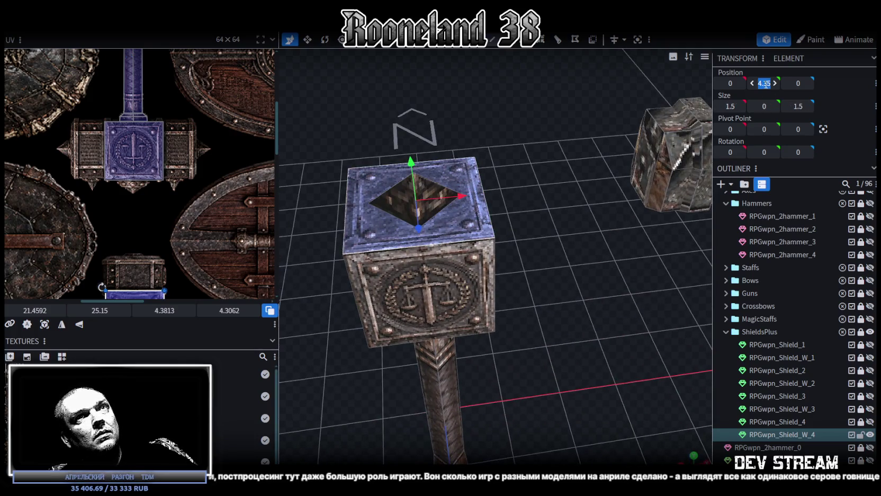
- Flatten the new faces onto the head top and raise the centre vertex into a pyramid
drag(566, 225, 545, 66)
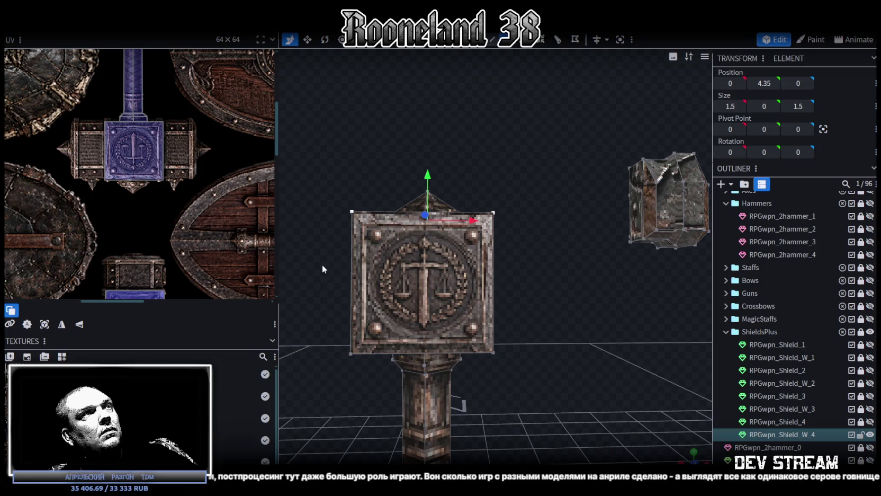
drag(321, 264, 533, 204)
drag(764, 82, 757, 83)
mouse_move(543, 122)
mouse_down()
mouse_move(524, 146)
mouse_move(485, 134)
mouse_move(513, 138)
mouse_up()
scroll(513, 138, up, 2)
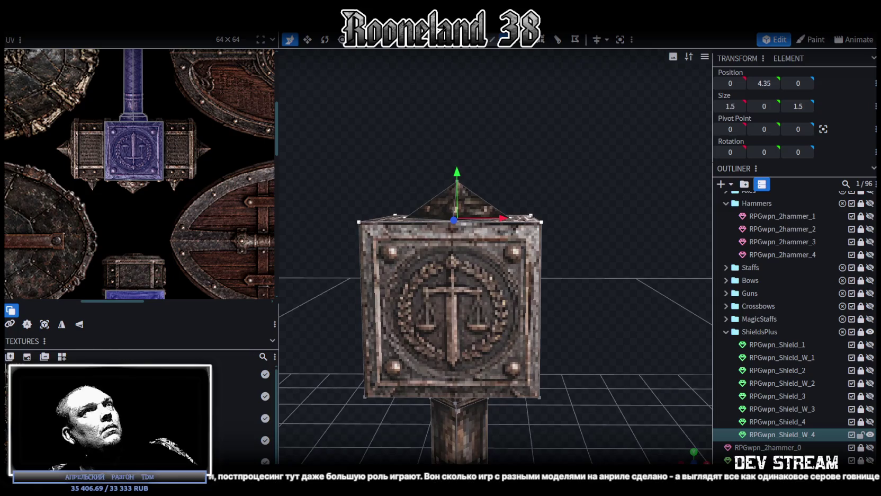
drag(432, 151, 475, 190)
scroll(190, 152, down, 2)
scroll(178, 170, down, 1)
scroll(177, 170, up, 4)
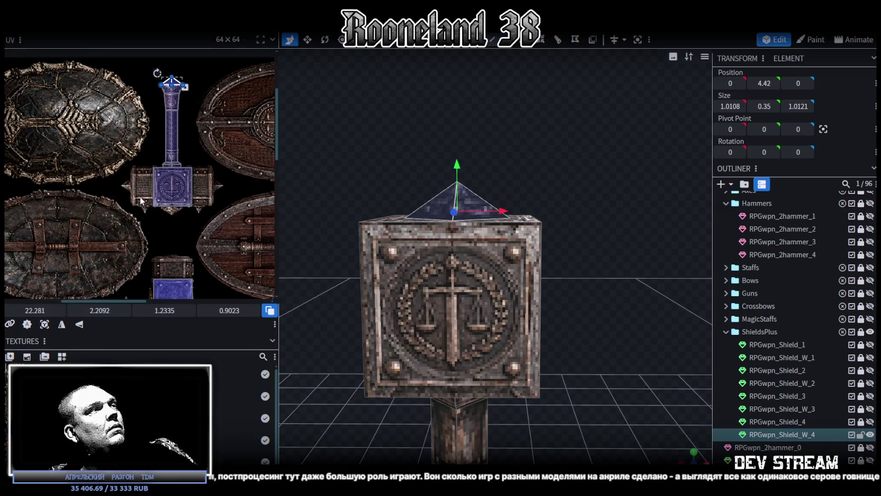
- Place the spike's triangular UV on the plate texture, about 1.296 × 0.948
mouse_move(175, 85)
mouse_down()
mouse_move(175, 208)
mouse_move(152, 194)
mouse_up()
scroll(166, 216, up, 3)
scroll(158, 204, up, 2)
scroll(217, 227, right, 2)
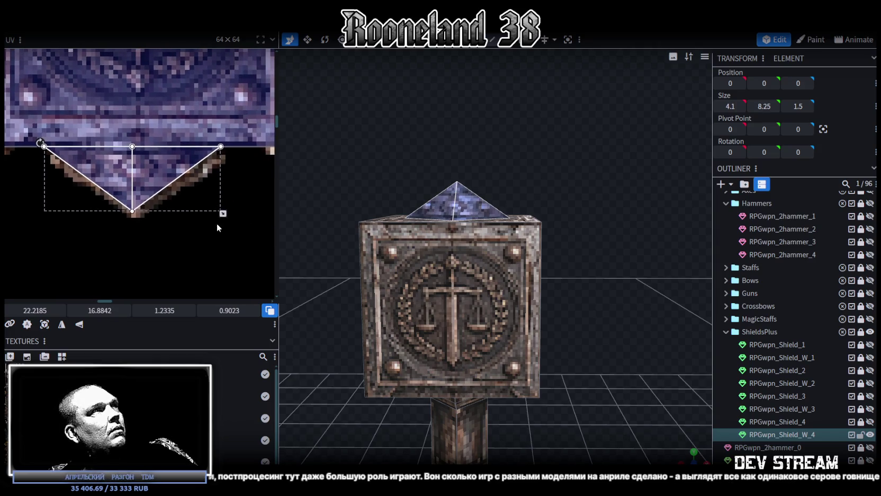
drag(222, 214, 230, 217)
drag(165, 188, 164, 187)
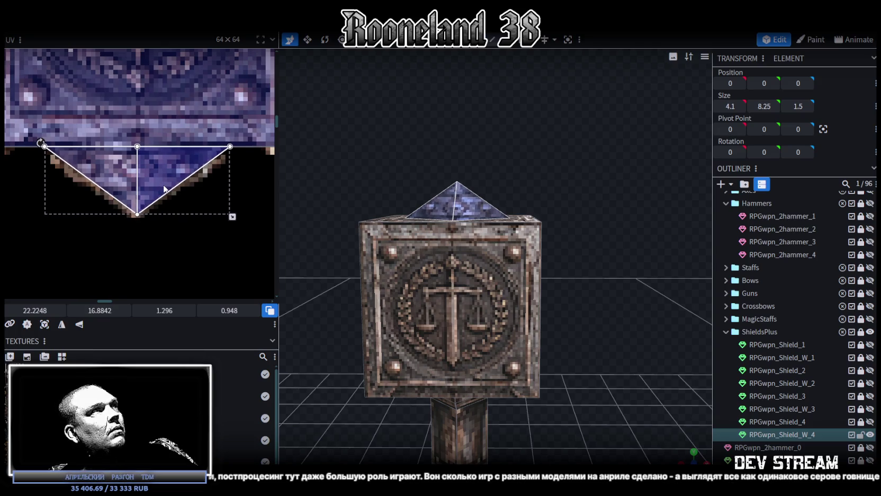
click(584, 301)
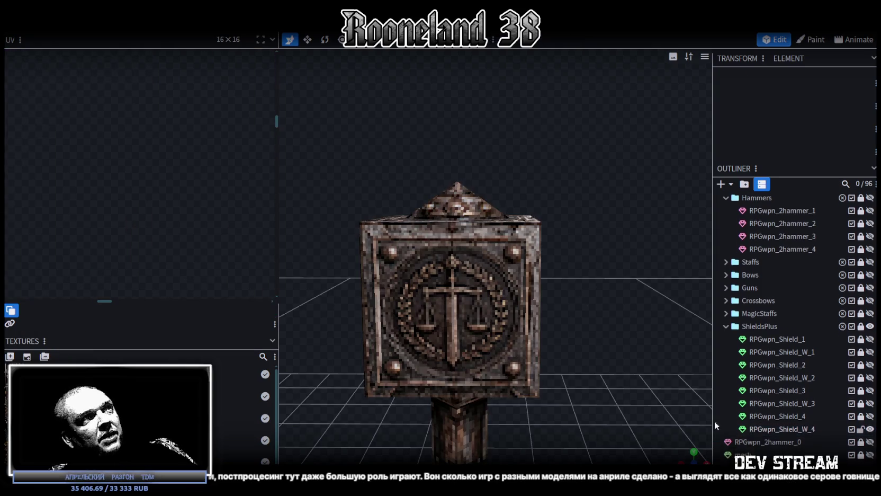
- Select the pyramid spike and mirror its texture with UV Mirror X
drag(584, 301, 511, 328)
click(511, 328)
mouse_move(511, 287)
mouse_down()
mouse_move(570, 270)
mouse_move(568, 302)
mouse_move(505, 267)
mouse_up()
click(504, 268)
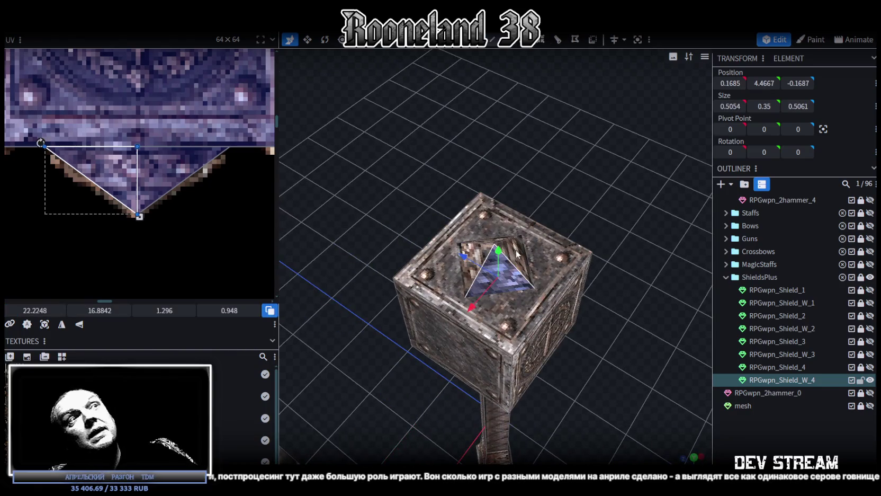
click(63, 325)
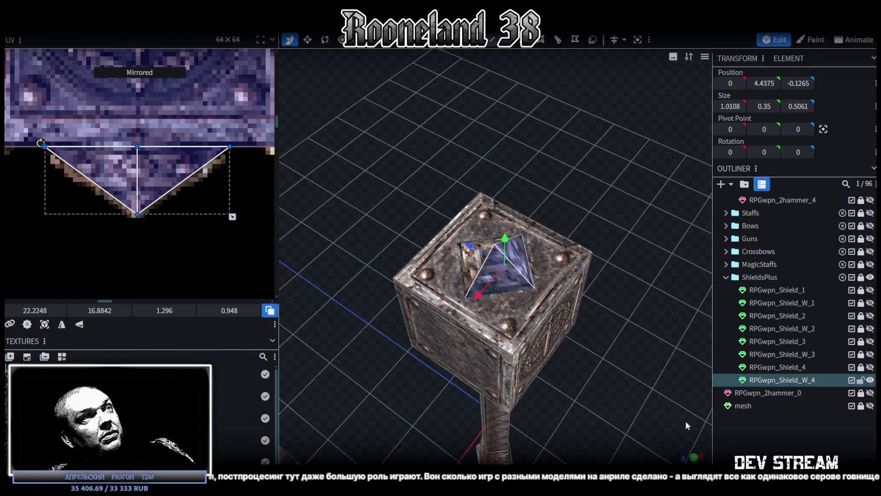
- Box-select the stray floating piece beside the hammer and delete it
click(663, 403)
mouse_move(664, 402)
mouse_down()
mouse_move(424, 380)
mouse_move(594, 322)
mouse_move(434, 271)
mouse_move(481, 289)
mouse_up()
click(482, 290)
mouse_move(549, 331)
mouse_down()
mouse_move(564, 367)
mouse_move(492, 237)
mouse_move(564, 332)
mouse_move(514, 315)
mouse_move(527, 324)
mouse_move(526, 311)
mouse_move(578, 309)
mouse_move(575, 275)
mouse_up()
click(575, 178)
ctrl+drag(518, 105, 661, 265)
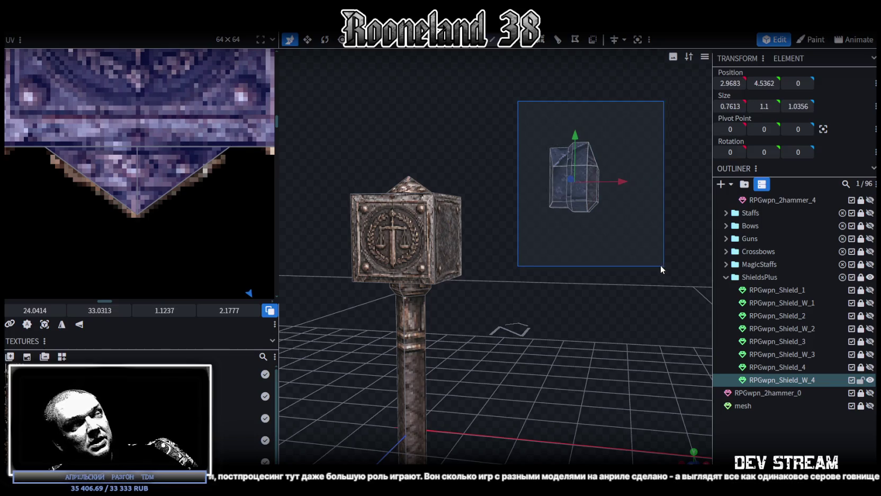
key(Delete)
scroll(213, 137, down, 3)
scroll(202, 116, down, 3)
scroll(466, 188, up, 3)
- Turn the hammer head to face front and select one of its side faces
drag(462, 194, 482, 189)
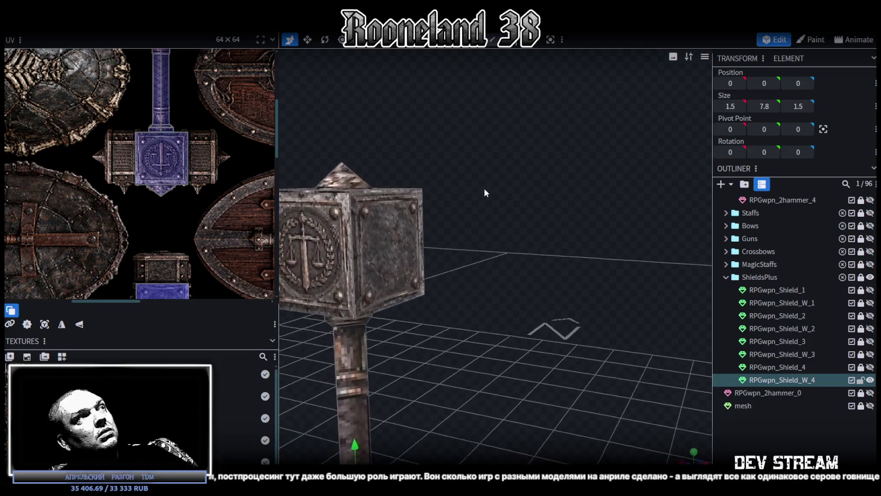
scroll(189, 166, down, 2)
scroll(160, 213, up, 3)
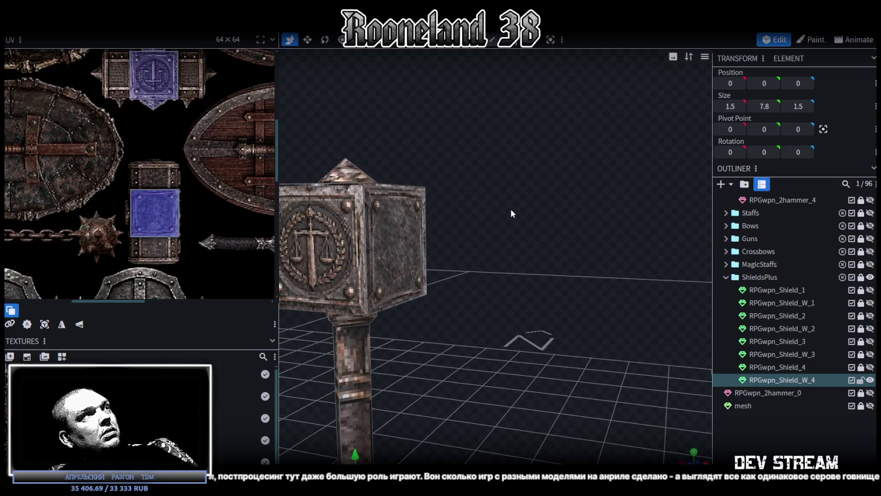
click(401, 248)
drag(401, 248, 507, 244)
- Copy and paste the side face and shrink it to 1.3 units
key(ctrl+c)
key(ctrl+v)
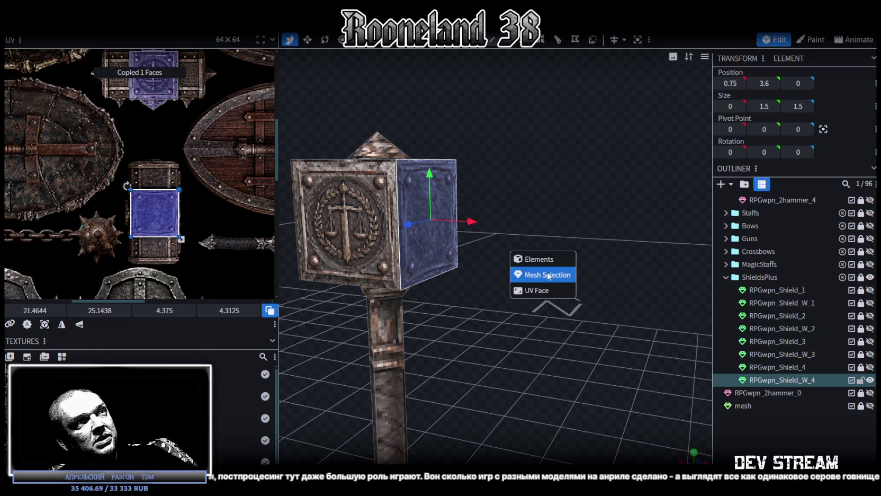
click(548, 275)
mouse_move(469, 225)
mouse_down()
mouse_move(537, 239)
mouse_move(512, 249)
mouse_move(478, 225)
mouse_up()
key(v)
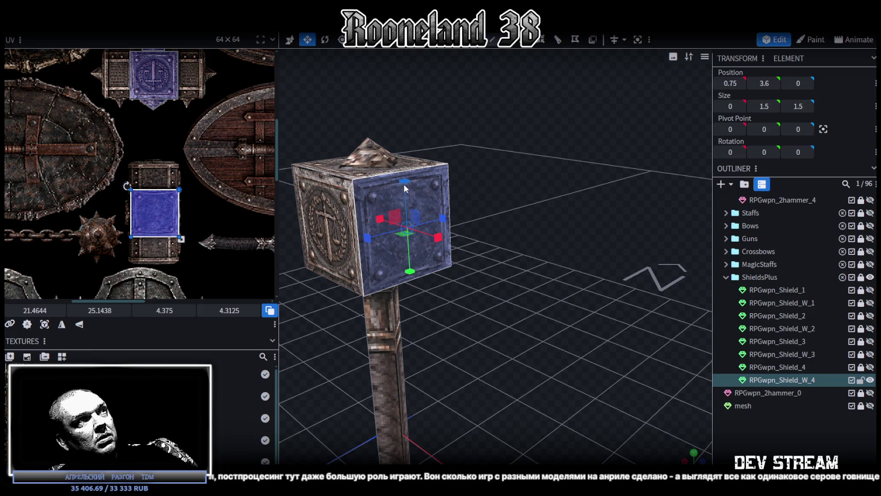
mouse_move(404, 183)
mouse_down()
mouse_move(437, 225)
mouse_move(514, 240)
mouse_move(514, 227)
mouse_move(596, 238)
mouse_move(565, 268)
mouse_move(555, 244)
mouse_up()
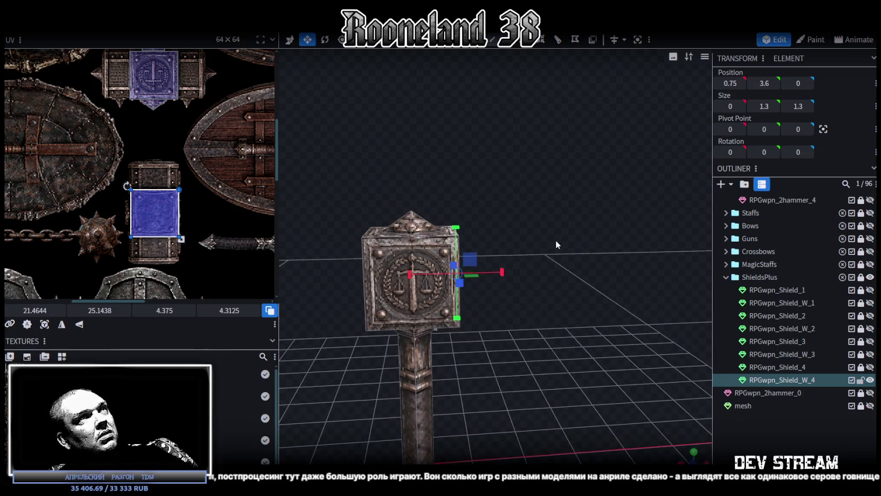
- Extrude the face outwards by 0.8 into a 0.8 × 1.3 × 1.3 block
click(519, 42)
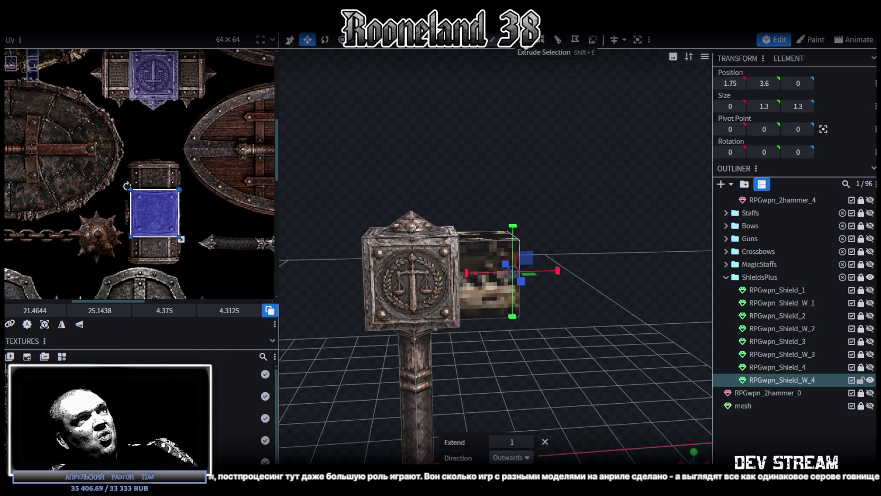
drag(563, 186, 567, 197)
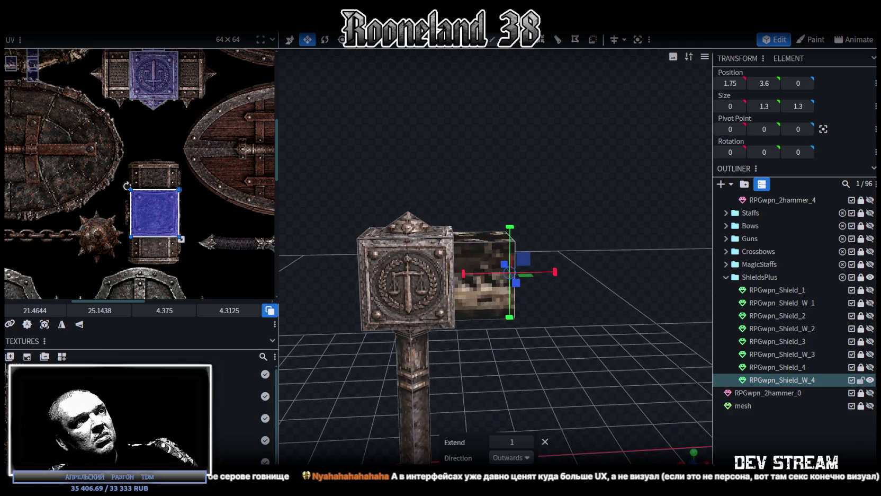
click(494, 441)
mouse_move(538, 345)
mouse_down()
mouse_move(557, 336)
mouse_move(562, 317)
mouse_up()
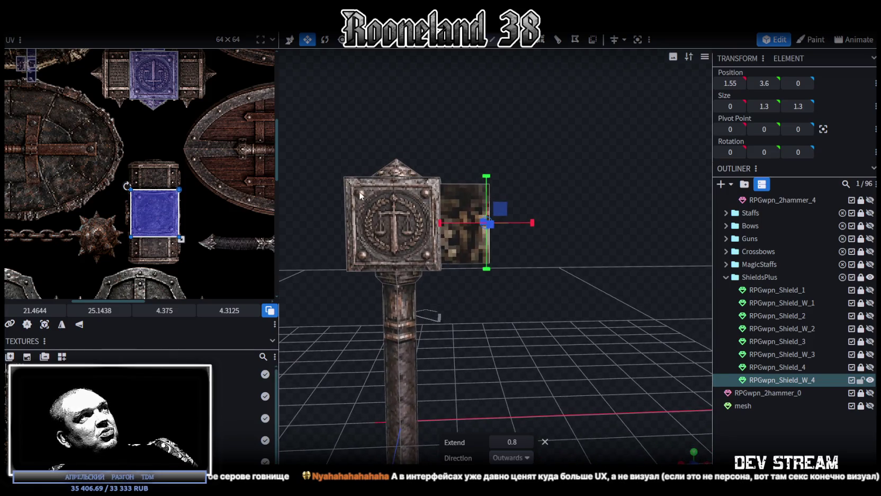
scroll(187, 112, down, 2)
scroll(187, 111, up, 2)
mouse_move(542, 255)
mouse_down()
mouse_move(525, 265)
mouse_move(537, 259)
mouse_up()
scroll(123, 142, up, 2)
mouse_move(557, 221)
mouse_down()
mouse_move(552, 231)
mouse_move(503, 189)
mouse_up()
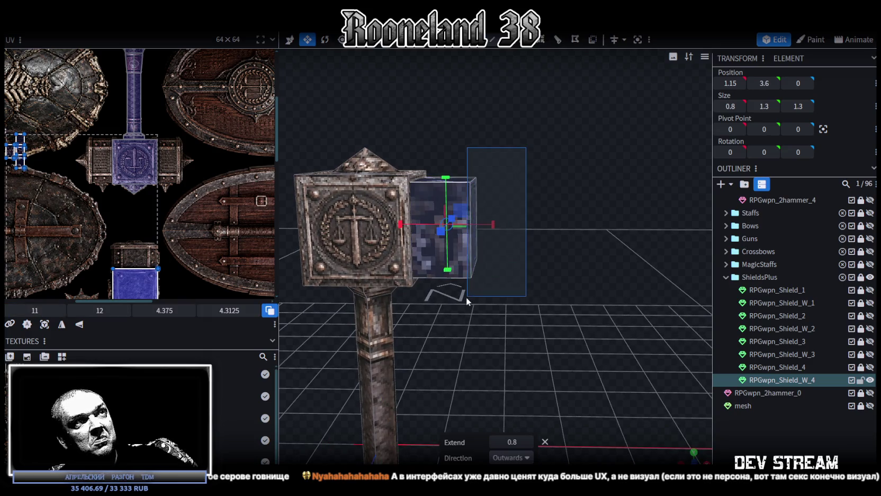
mouse_move(507, 292)
mouse_down()
mouse_move(470, 327)
mouse_move(516, 292)
mouse_move(509, 281)
mouse_move(521, 272)
mouse_move(559, 305)
mouse_move(523, 303)
mouse_move(540, 304)
mouse_move(529, 197)
mouse_up()
click(492, 39)
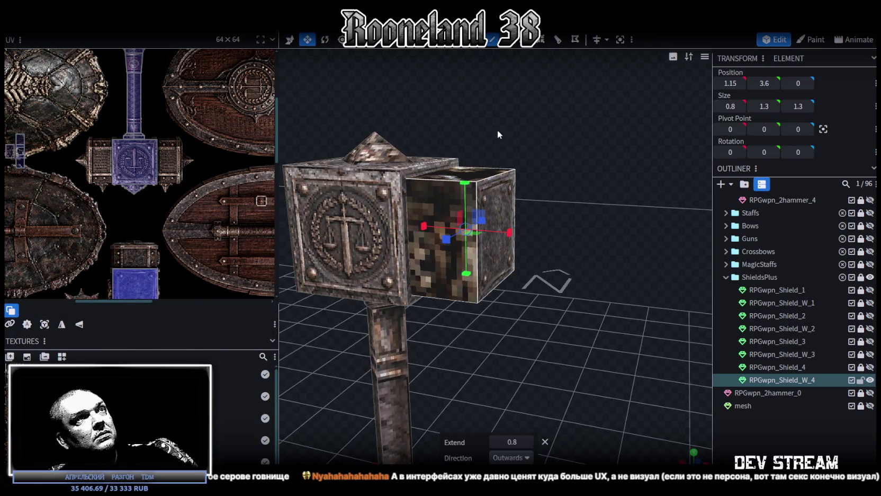
- Loop-cut the side block's vertical edge with 2 cuts into three bands
click(476, 193)
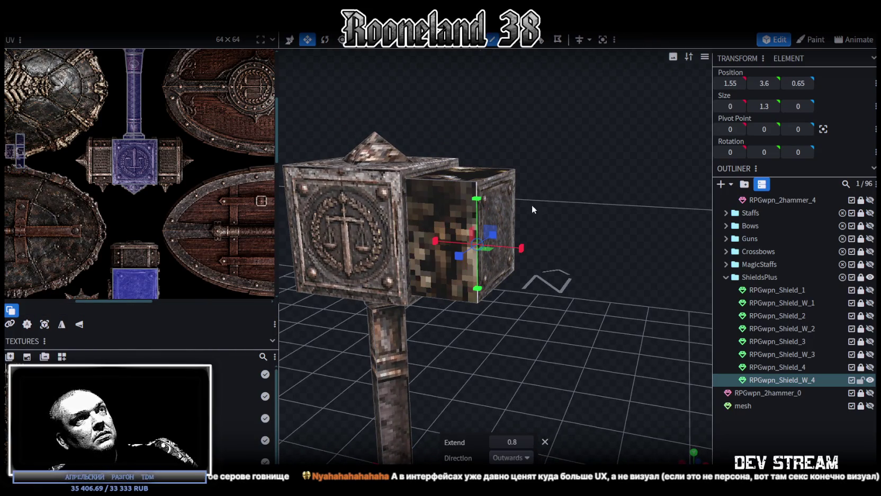
click(541, 44)
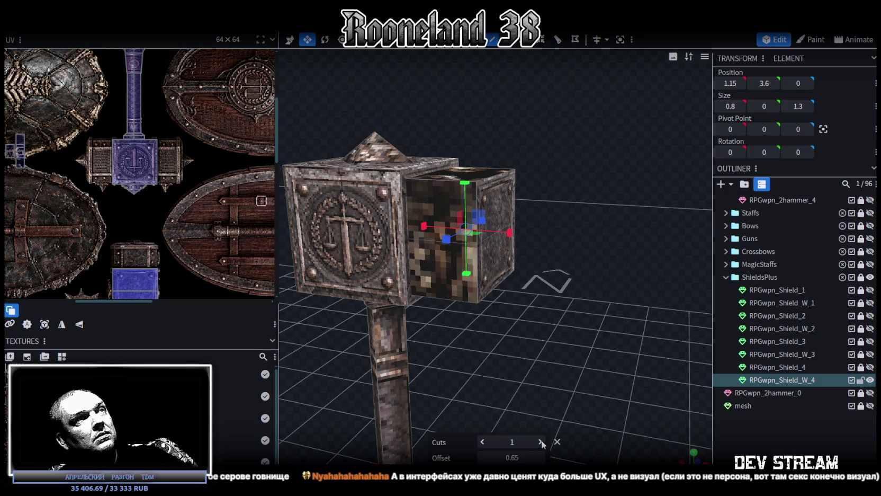
click(541, 441)
drag(561, 314, 571, 310)
drag(580, 229, 548, 204)
- Stretch the side block's middle band taller and collapse it into a flat slab
click(492, 215)
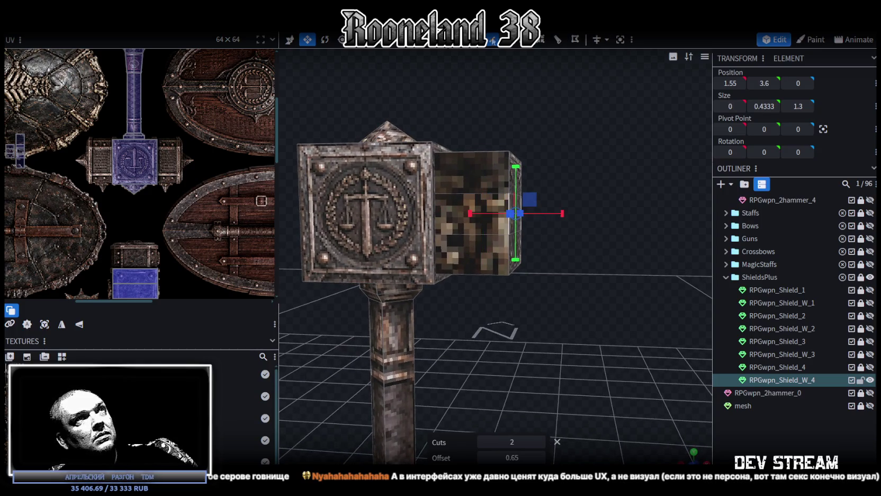
click(476, 212)
mouse_move(561, 248)
mouse_down()
mouse_move(585, 262)
mouse_move(594, 247)
mouse_up()
mouse_move(493, 167)
mouse_down()
mouse_move(496, 140)
mouse_move(492, 260)
mouse_up()
mouse_move(589, 158)
mouse_down()
mouse_move(589, 296)
mouse_move(472, 217)
mouse_move(586, 218)
mouse_move(563, 286)
mouse_up()
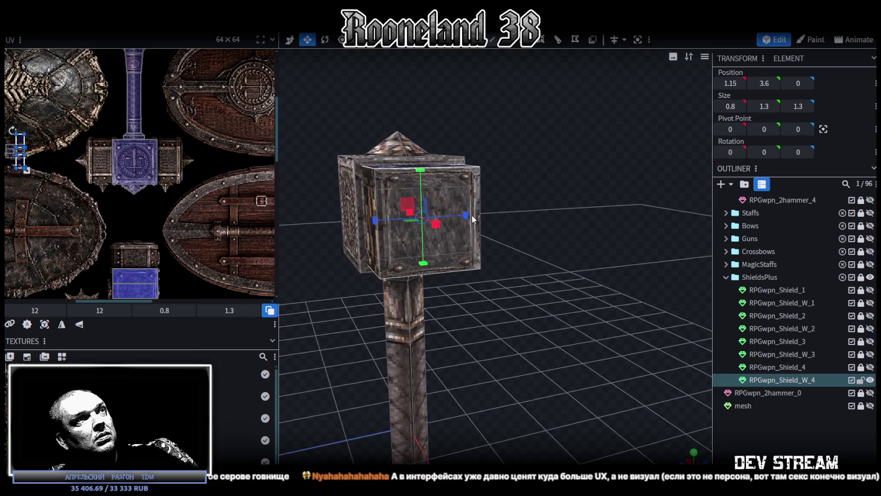
- Switch to a flat front view and bring the side face's texture area into view
mouse_move(562, 235)
mouse_down()
mouse_move(647, 251)
mouse_move(657, 236)
mouse_move(567, 283)
mouse_move(590, 222)
mouse_up()
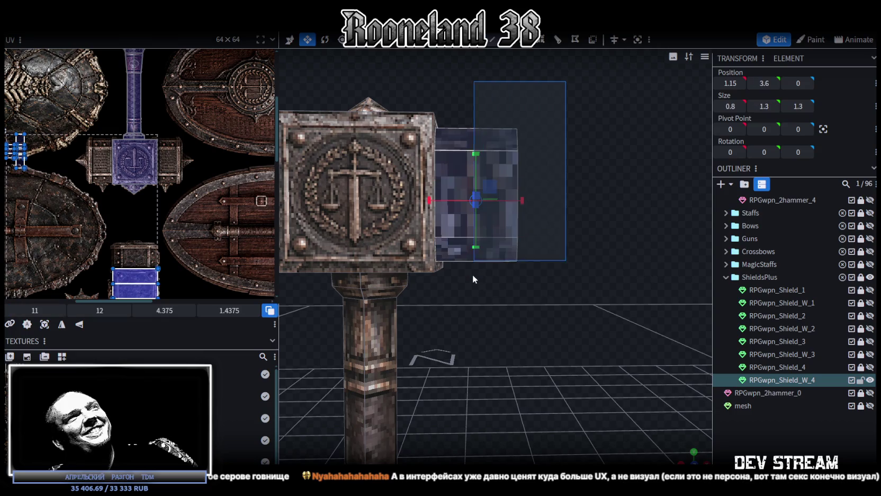
mouse_move(472, 274)
mouse_down()
mouse_move(589, 283)
mouse_move(525, 294)
mouse_move(625, 290)
mouse_up()
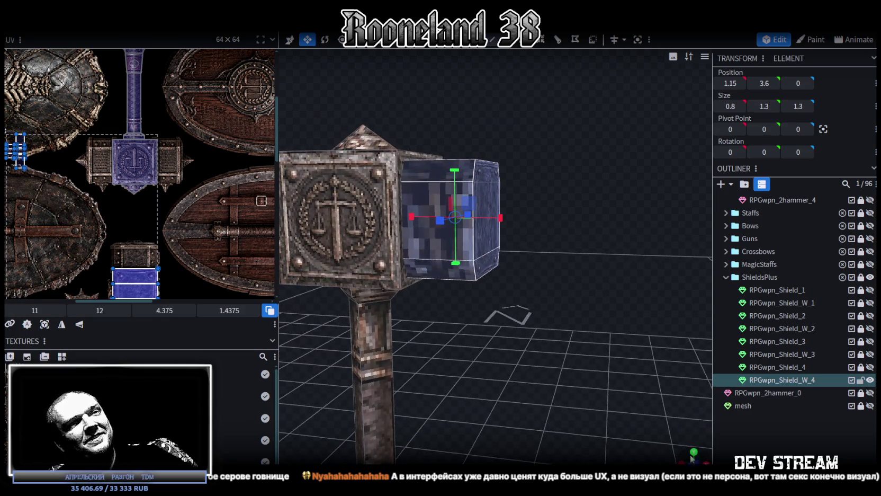
click(693, 453)
right_drag(577, 301, 535, 318)
scroll(202, 220, down, 3)
scroll(202, 239, up, 3)
right_drag(201, 239, 194, 194)
scroll(162, 226, up, 3)
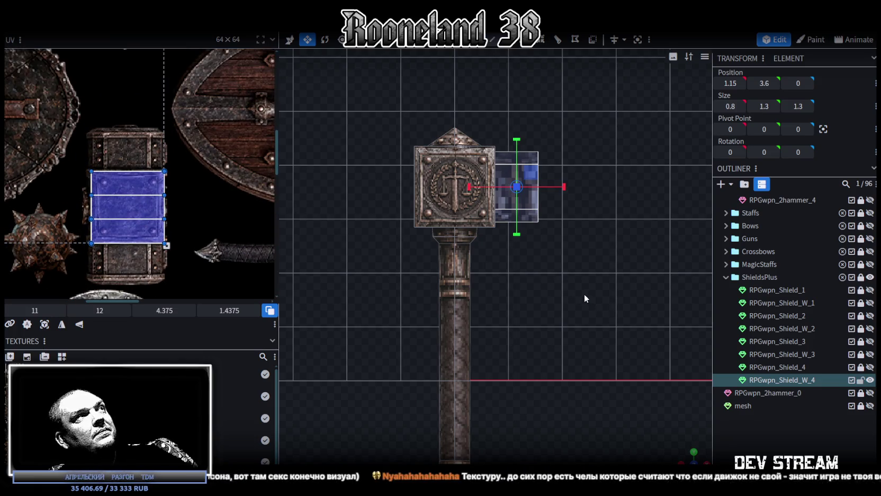
- Make the side block shallower, setting its depth to 1.1
mouse_move(703, 435)
mouse_down()
mouse_move(701, 458)
mouse_move(596, 308)
mouse_up()
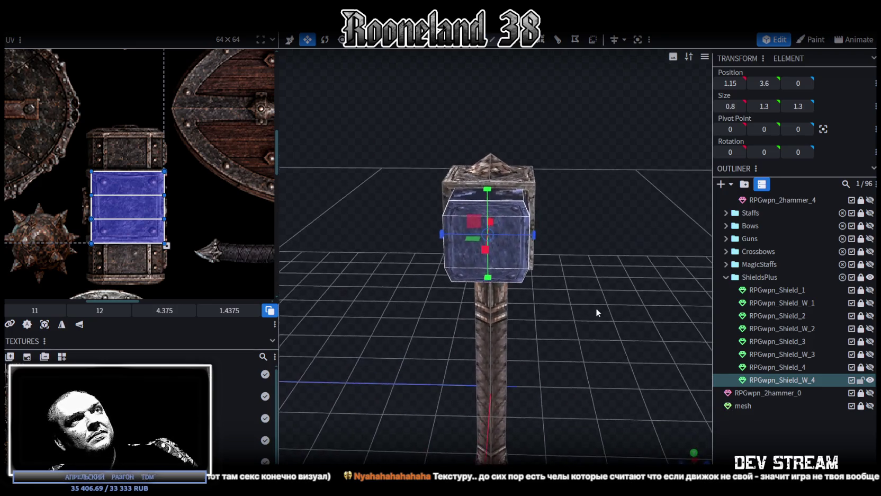
drag(545, 236, 533, 235)
drag(547, 297, 668, 301)
- In front view, project the outer face's UV from the view and enlarge the patch
key(KP_1)
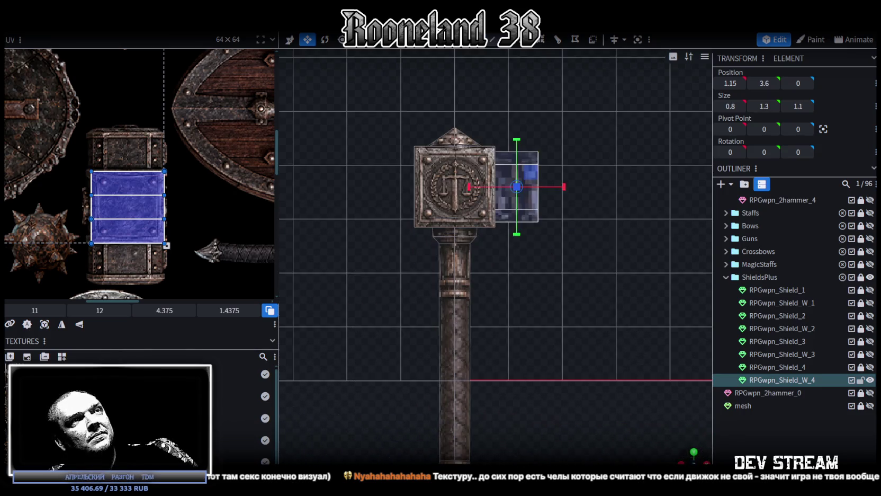
click(44, 324)
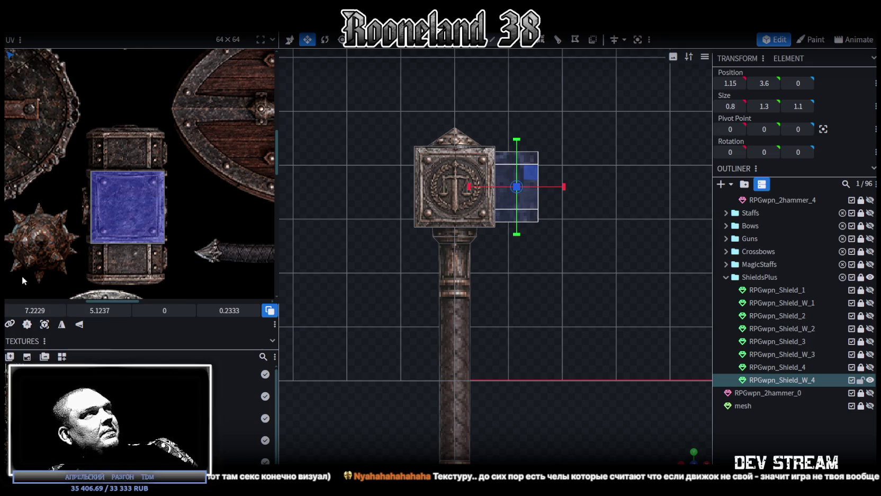
scroll(22, 275, down, 5)
scroll(79, 114, up, 3)
scroll(79, 114, up, 2)
drag(111, 147, 143, 219)
scroll(128, 220, down, 2)
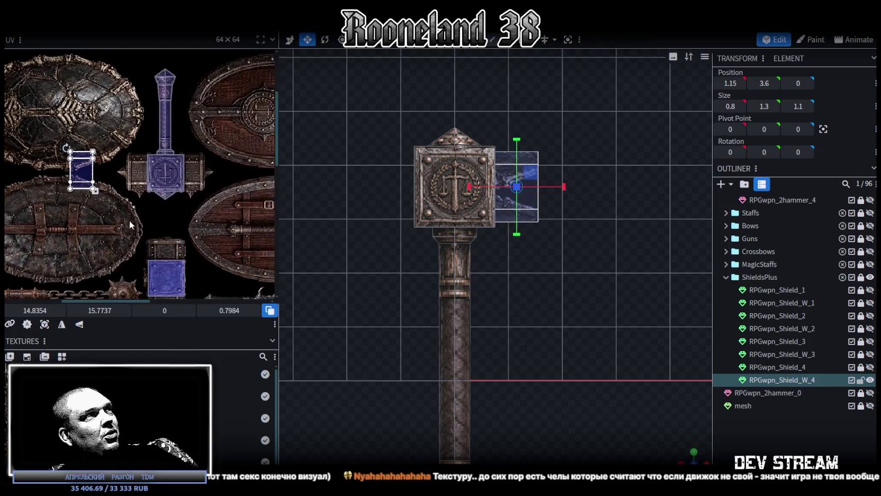
scroll(99, 161, up, 2)
scroll(100, 161, up, 2)
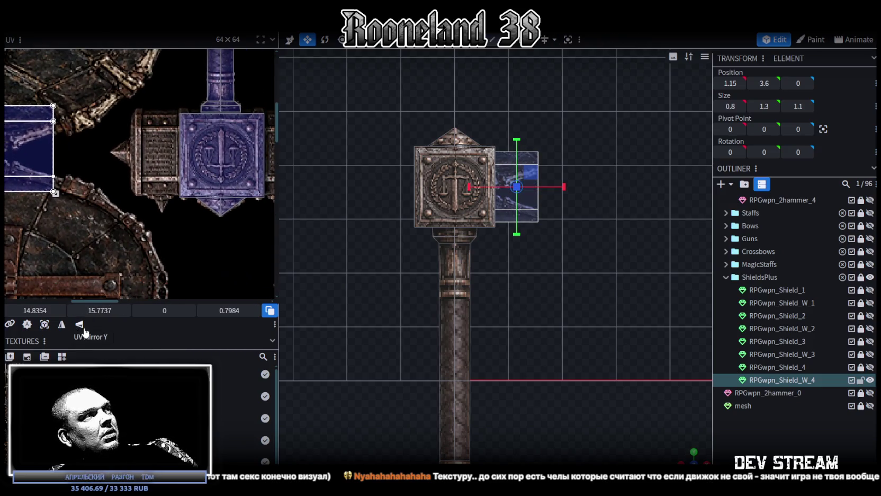
- Mirror the UV on Y and fit it onto the riveted plate panel at 19.0729, 12.6299
click(80, 325)
mouse_move(28, 151)
mouse_down()
mouse_move(145, 144)
mouse_move(182, 180)
mouse_move(169, 182)
mouse_up()
scroll(159, 153, up, 2)
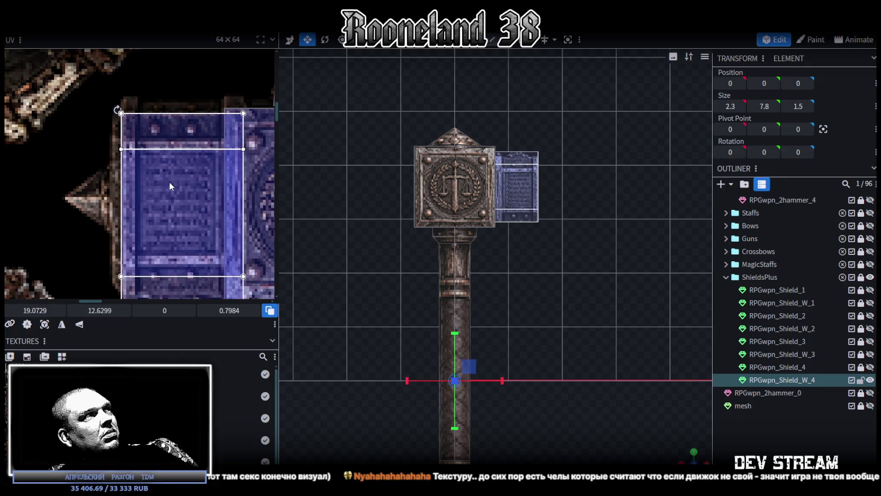
scroll(174, 205, down, 1)
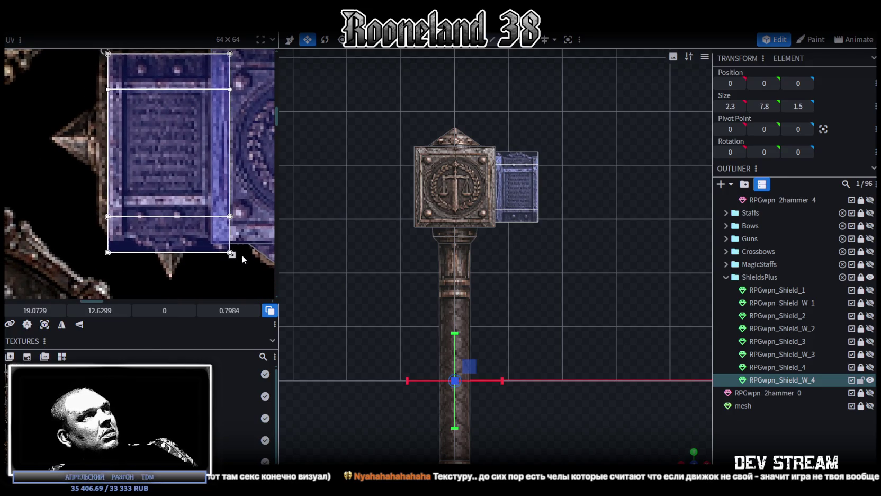
drag(231, 253, 222, 250)
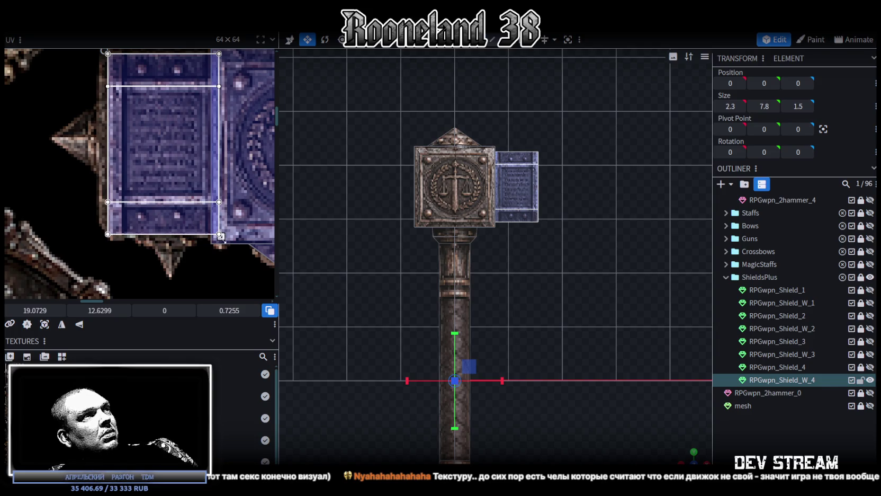
drag(221, 236, 213, 237)
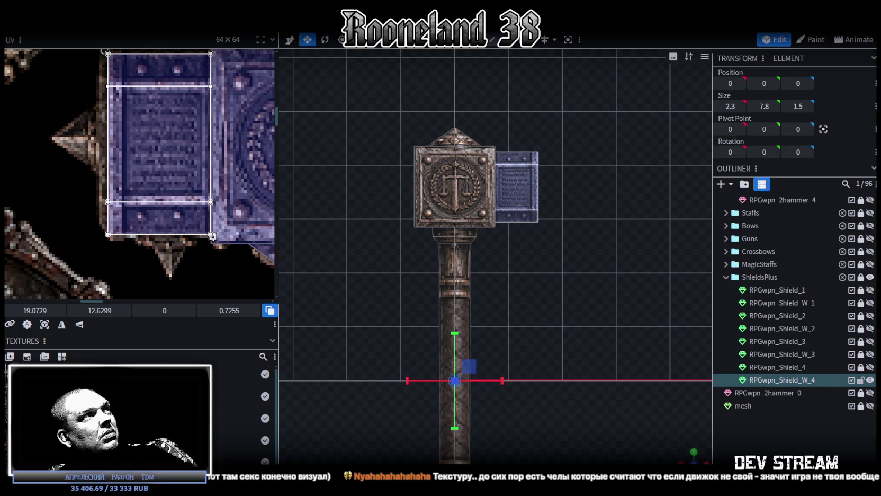
middle_drag(213, 237, 215, 246)
scroll(512, 350, up, 3)
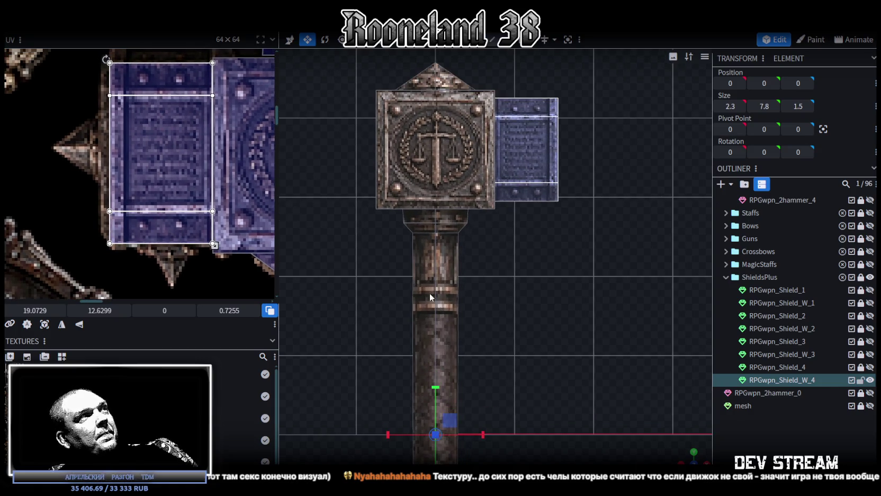
scroll(641, 379, up, 1)
- Select the side block's top face and switch to a top-down view of the head
mouse_move(698, 460)
mouse_down()
mouse_move(430, 366)
mouse_move(581, 217)
mouse_up()
click(580, 214)
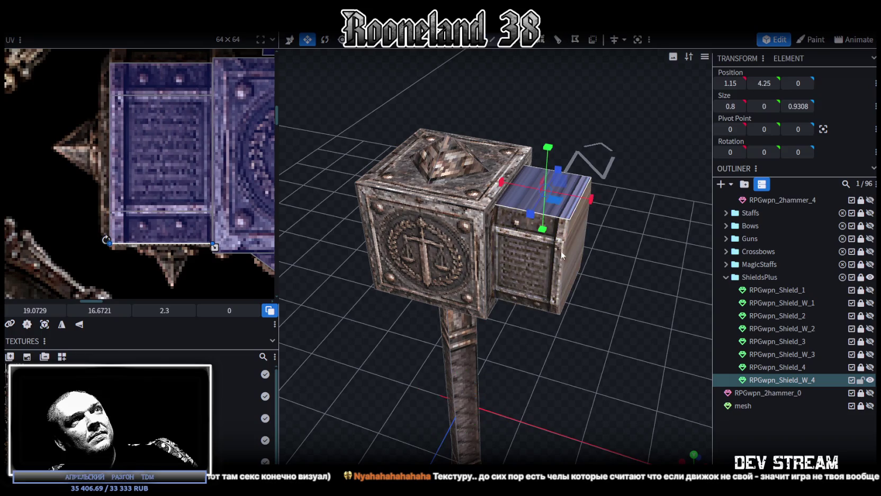
drag(561, 250, 572, 264)
key(ctrl+z)
drag(609, 318, 656, 456)
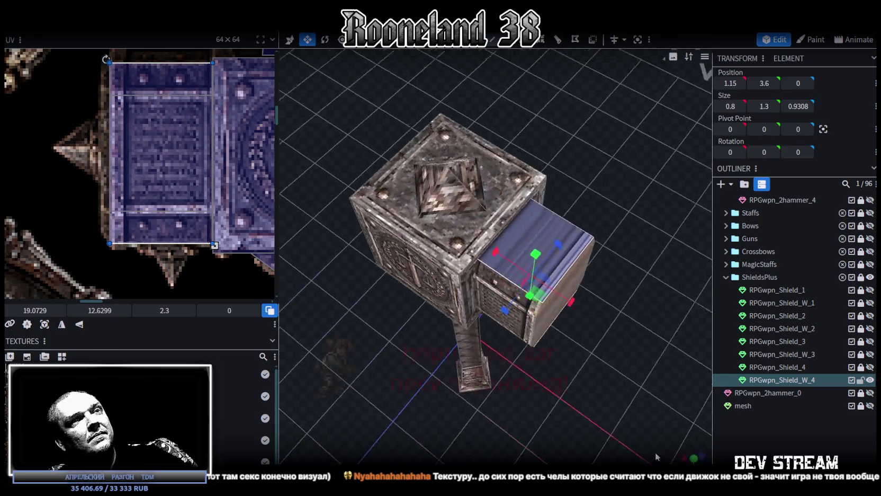
click(694, 458)
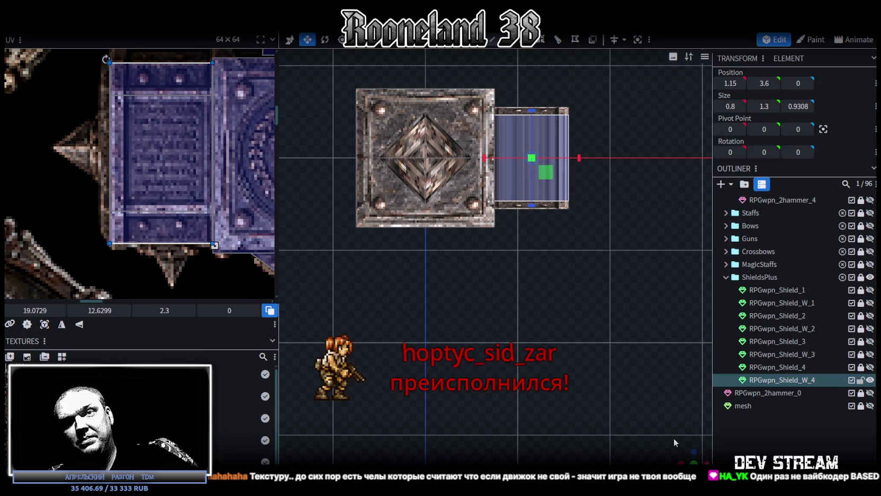
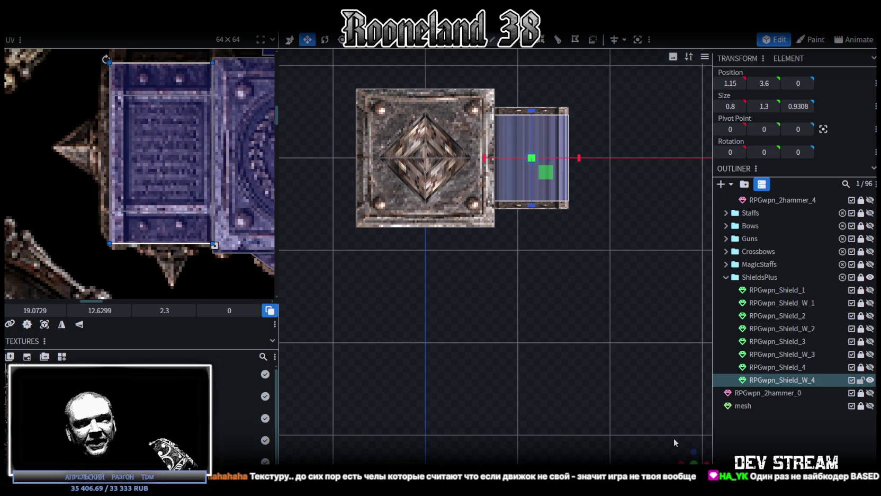
- Project the smaller block's end face UV from view onto the blue riveted panel and rotate it a quarter turn
scroll(578, 289, up, 1)
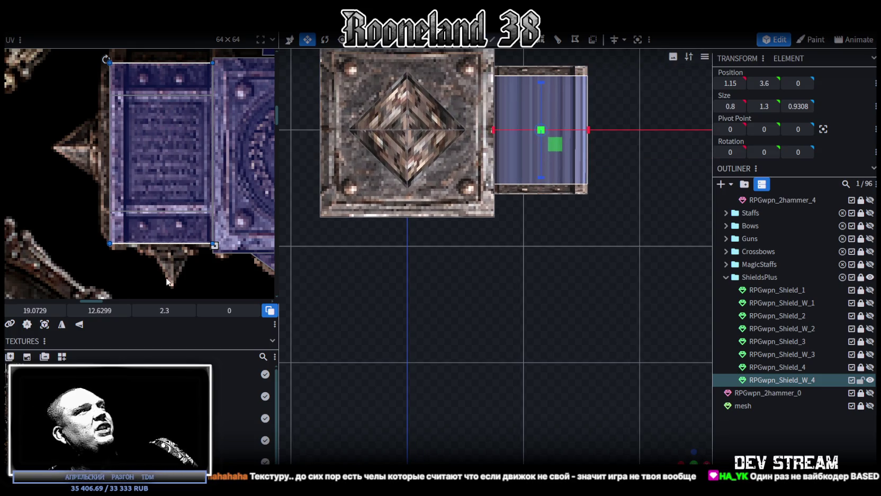
click(45, 324)
scroll(137, 189, down, 3)
scroll(138, 189, down, 2)
scroll(137, 189, up, 3)
scroll(116, 149, down, 1)
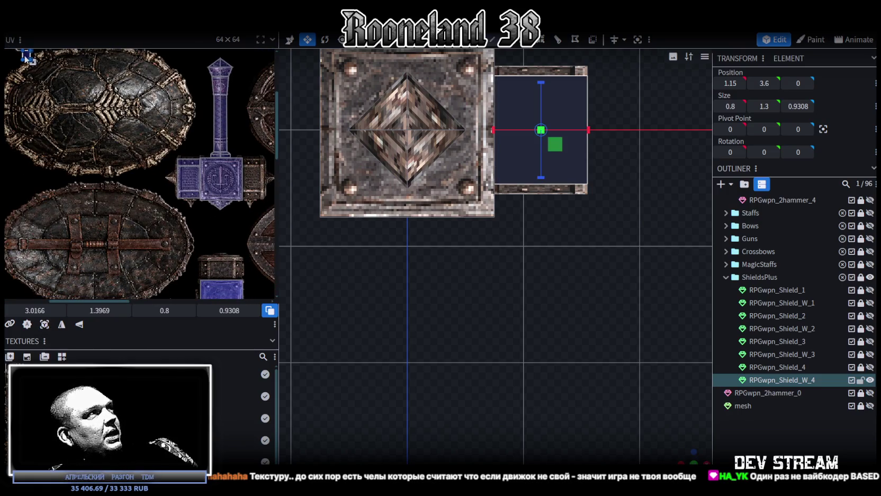
drag(25, 56, 135, 228)
scroll(128, 189, down, 1)
scroll(128, 190, up, 1)
click(154, 180)
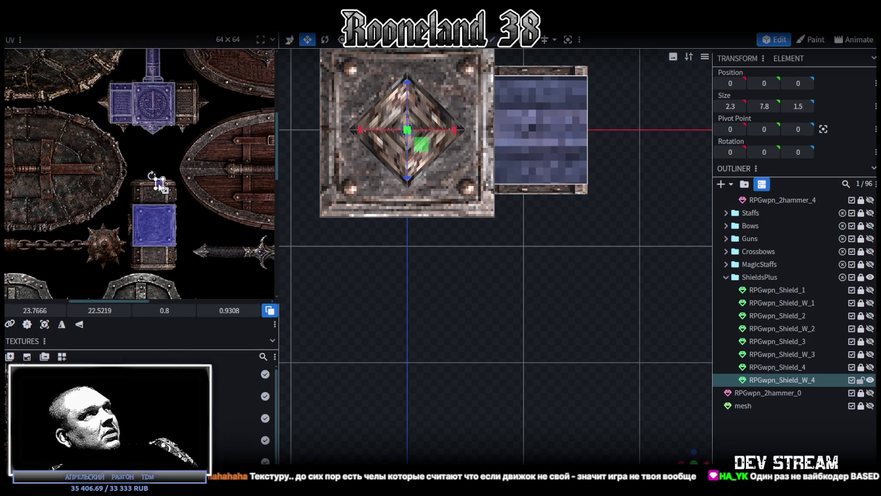
right_click(156, 182)
click(228, 382)
- Shift and enlarge the end face's UV box to cover the blue plate
scroll(147, 207, up, 2)
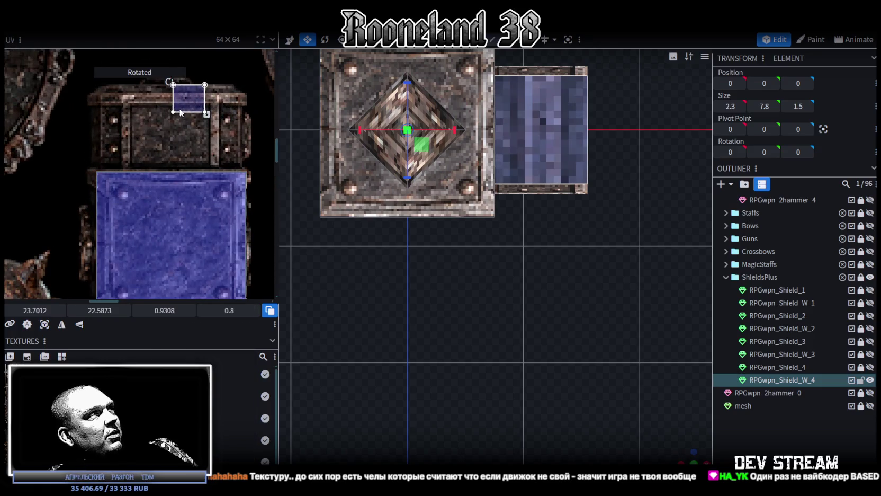
drag(184, 99, 135, 112)
scroll(136, 112, down, 3)
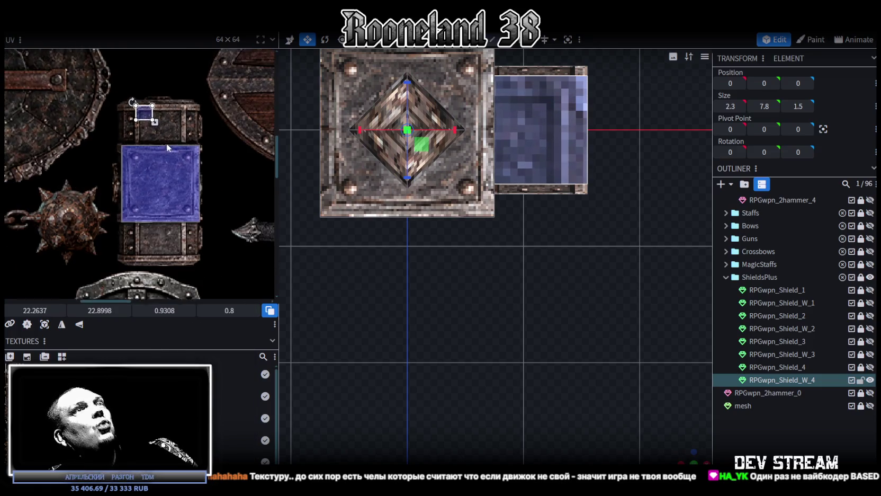
scroll(143, 156, up, 3)
scroll(145, 154, up, 2)
drag(144, 154, 140, 153)
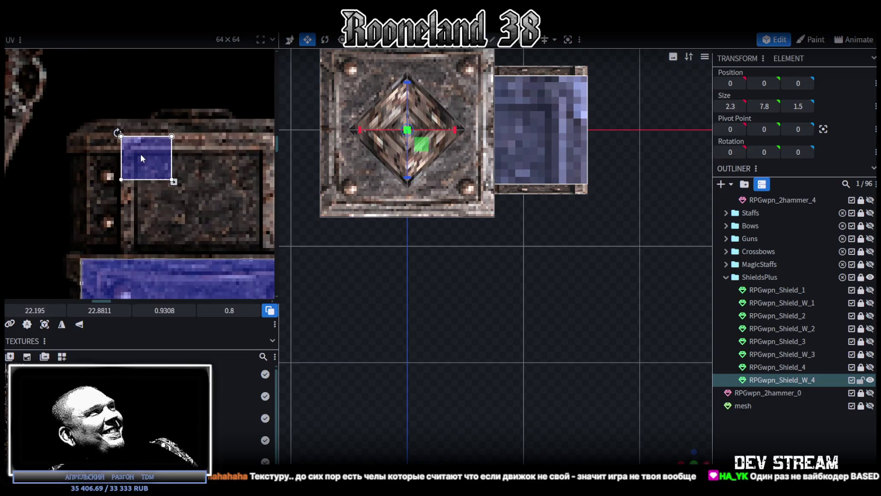
middle_drag(183, 185, 114, 156)
mouse_move(108, 151)
mouse_down()
mouse_move(195, 226)
mouse_move(215, 226)
mouse_up()
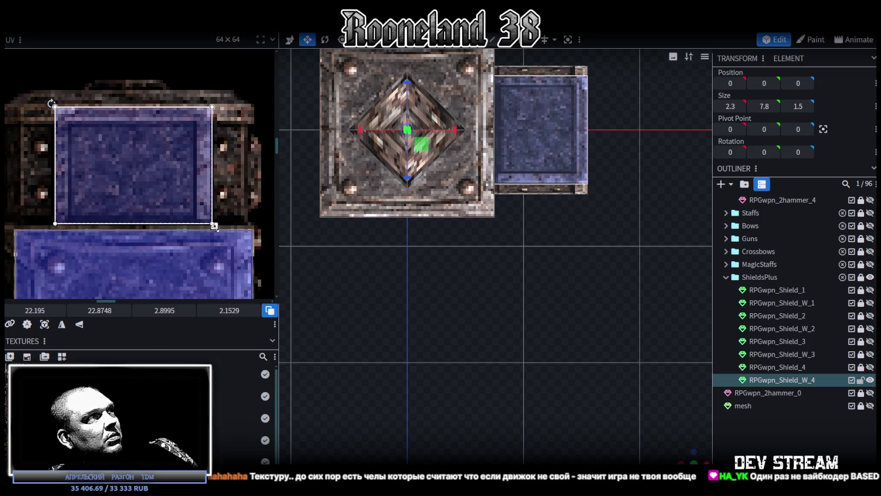
drag(169, 171, 168, 150)
drag(213, 224, 212, 225)
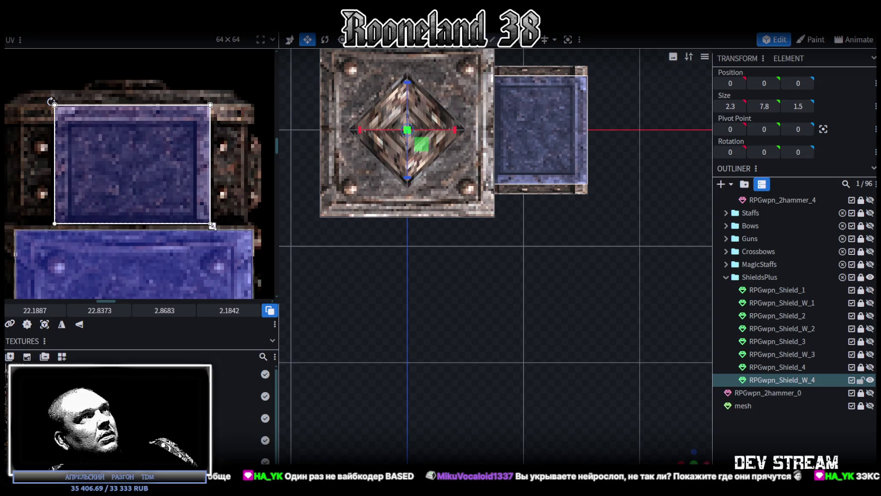
drag(593, 249, 523, 309)
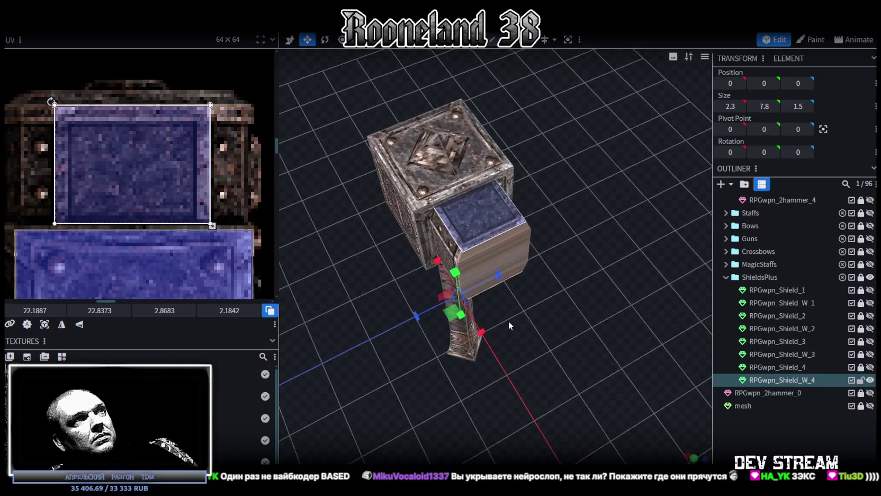
drag(524, 314, 564, 262)
- Select the outer end plane, project its UV from the side view, and place it in the big blue square
click(564, 261)
drag(602, 357, 586, 323)
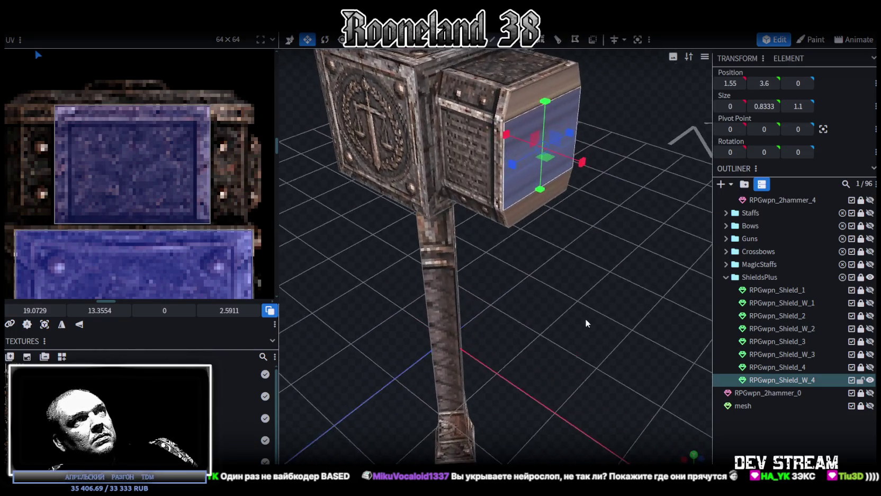
drag(532, 112, 532, 95)
key(KP_3)
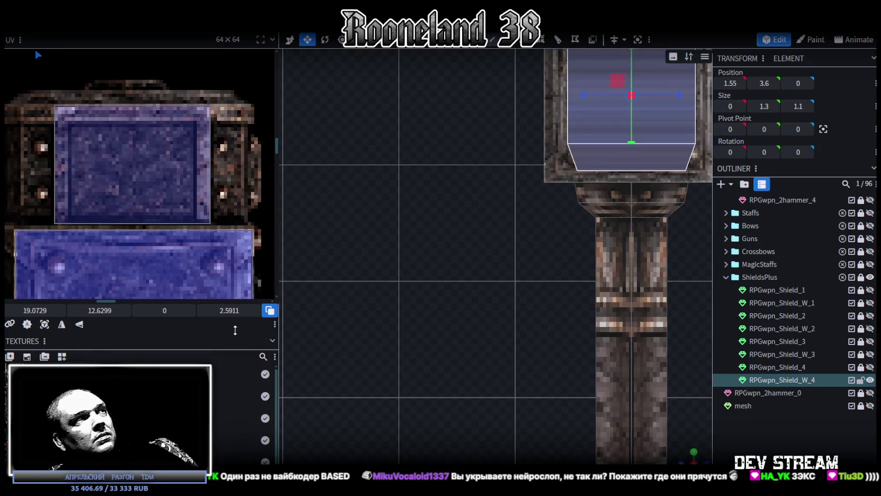
click(44, 325)
scroll(91, 185, down, 5)
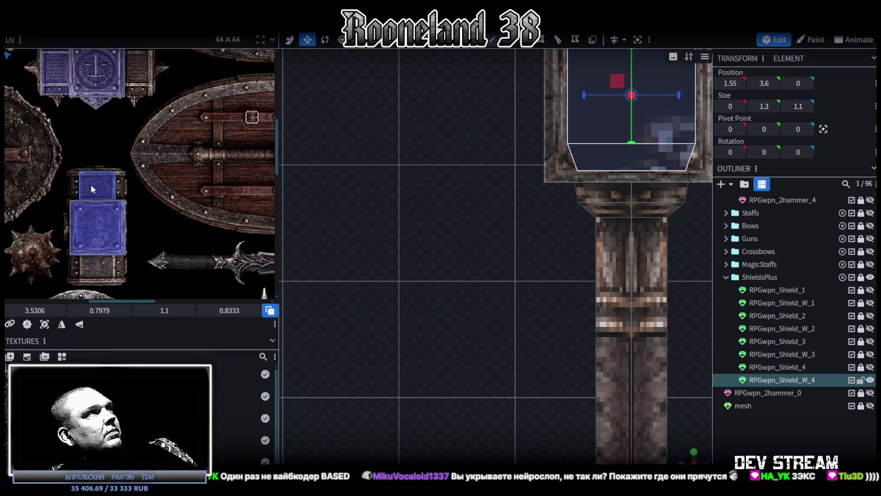
scroll(125, 202, down, 2)
drag(62, 101, 154, 236)
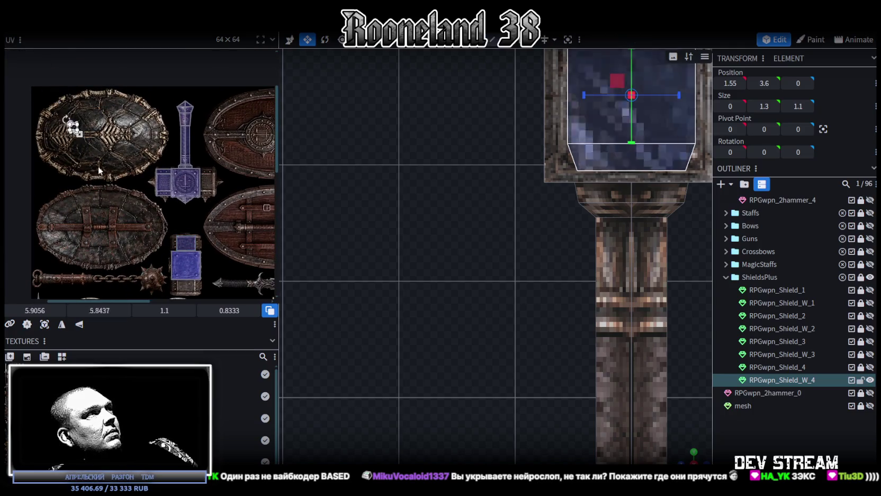
scroll(163, 243, up, 2)
scroll(170, 220, up, 2)
middle_drag(169, 220, 99, 162)
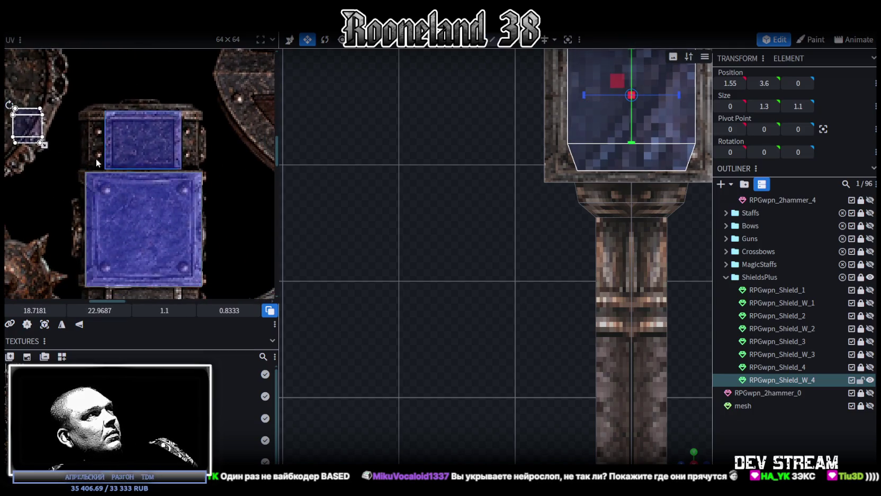
mouse_move(33, 123)
mouse_down()
mouse_move(46, 177)
mouse_move(112, 193)
mouse_up()
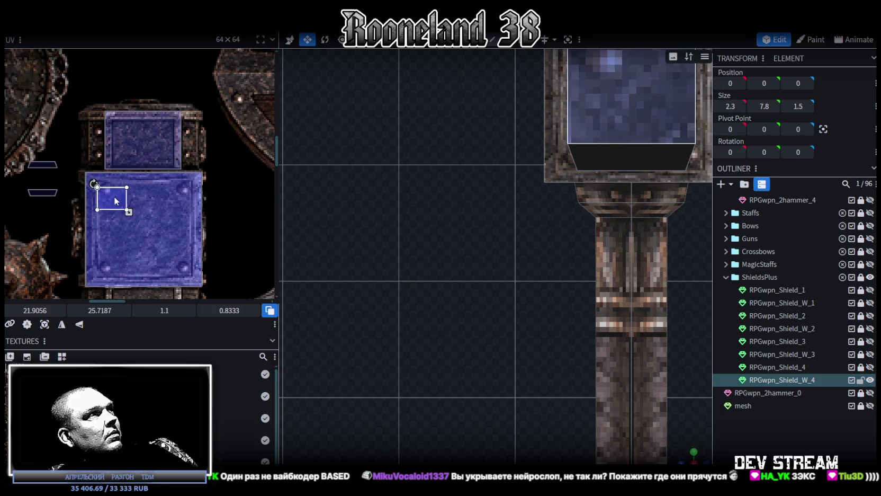
- Enlarge the UV box to cover the blue square and rotate it a quarter turn left
scroll(114, 201, up, 5)
scroll(128, 200, down, 3)
scroll(129, 201, up, 2)
drag(129, 201, 142, 204)
scroll(169, 227, down, 3)
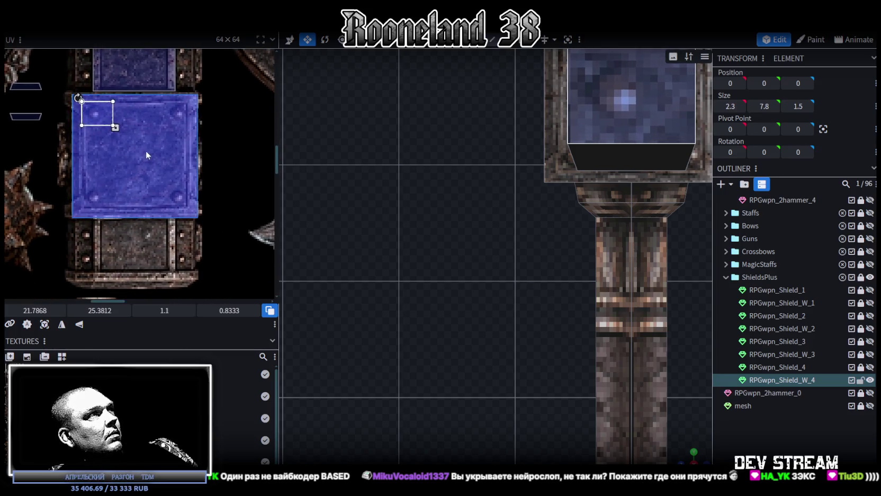
drag(115, 129, 192, 215)
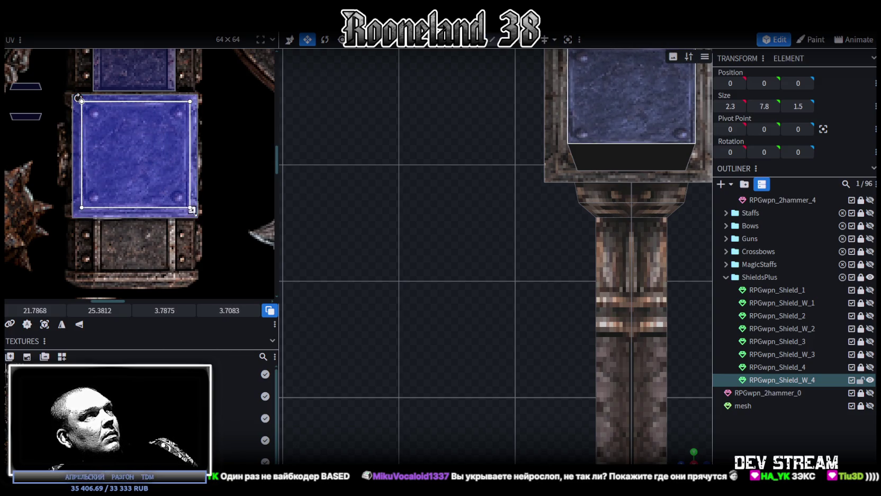
drag(191, 215, 190, 212)
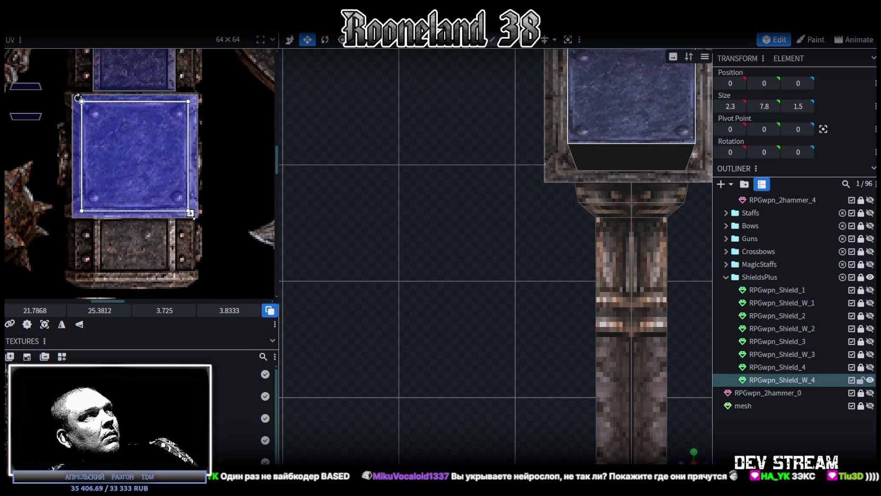
right_click(144, 160)
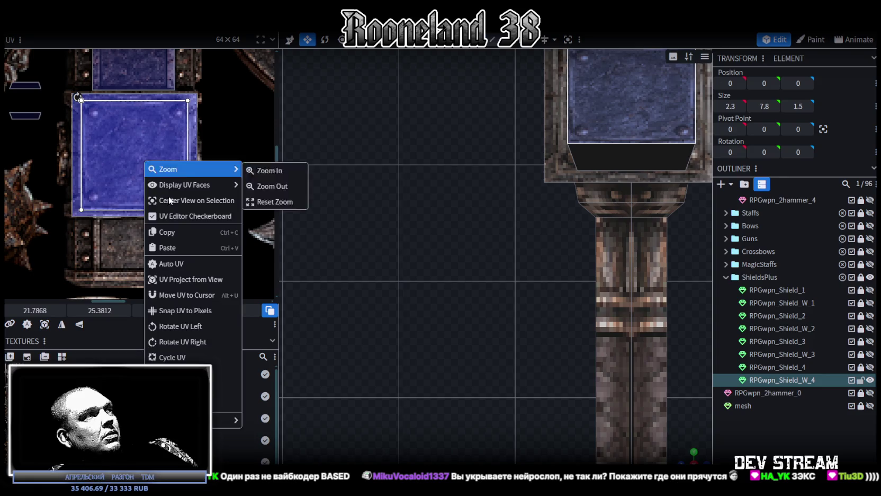
click(182, 327)
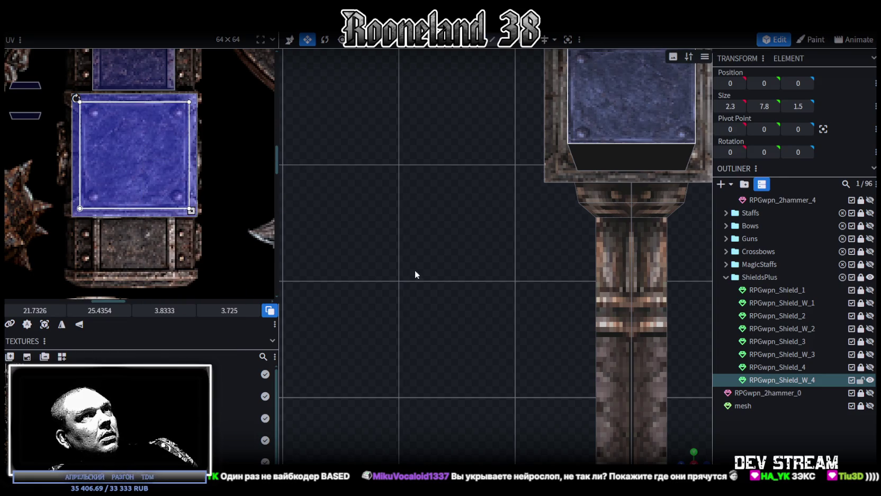
- Trim the end plate's UV to about 3.65 × 3.54 so it frames the corner rivets
right_drag(421, 320, 439, 372)
scroll(127, 156, up, 3)
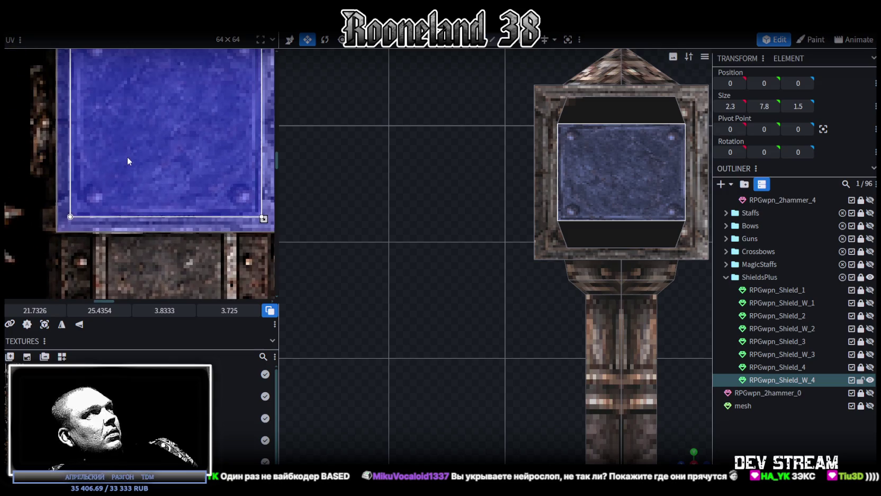
drag(127, 157, 131, 157)
scroll(149, 221, up, 2)
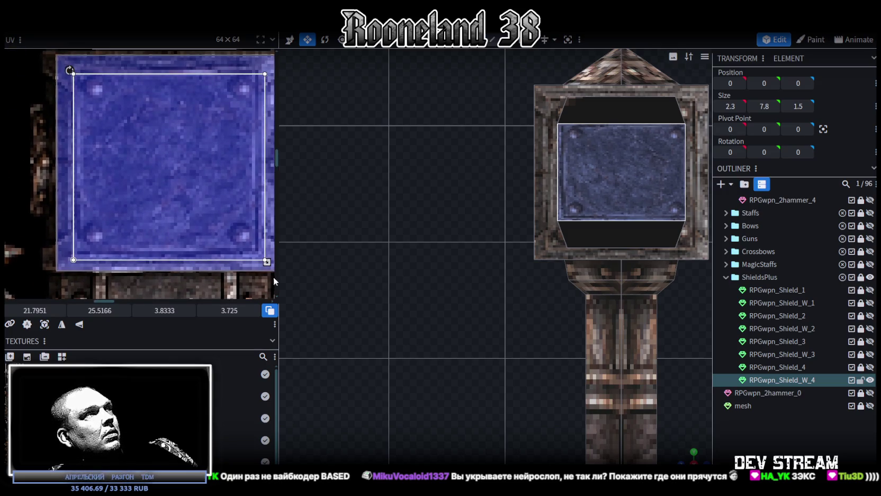
drag(267, 262, 257, 253)
scroll(523, 317, down, 2)
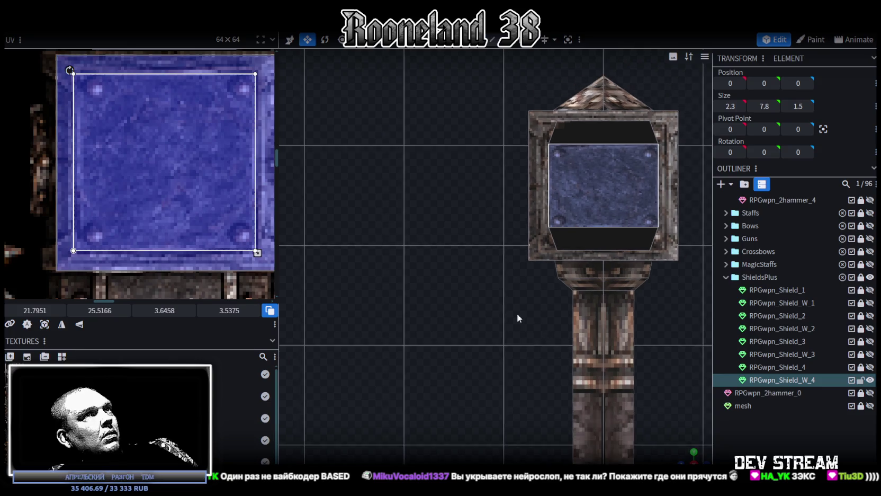
click(549, 215)
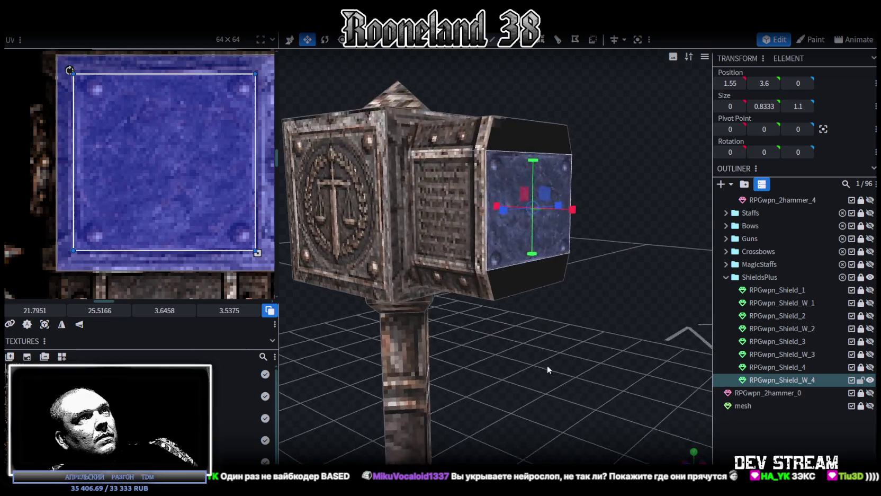
- Select the thin plane on top of the right head block
drag(476, 365, 604, 369)
click(542, 302)
mouse_move(543, 302)
mouse_down()
mouse_move(575, 350)
mouse_move(501, 341)
mouse_up()
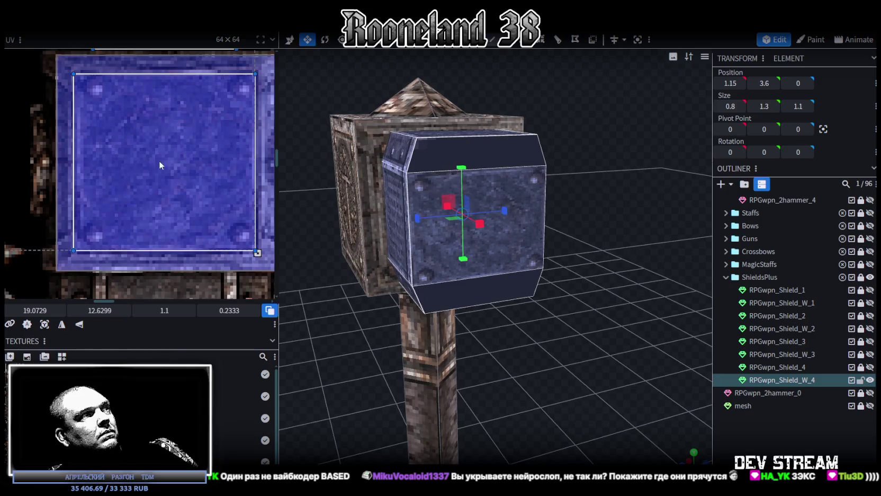
scroll(159, 161, down, 3)
scroll(153, 164, up, 2)
middle_drag(180, 127, 204, 176)
mouse_move(575, 207)
mouse_down()
mouse_move(627, 222)
mouse_move(507, 156)
mouse_up()
click(507, 155)
mouse_move(619, 310)
mouse_down()
mouse_move(620, 294)
mouse_move(647, 292)
mouse_move(662, 227)
mouse_move(594, 117)
mouse_up()
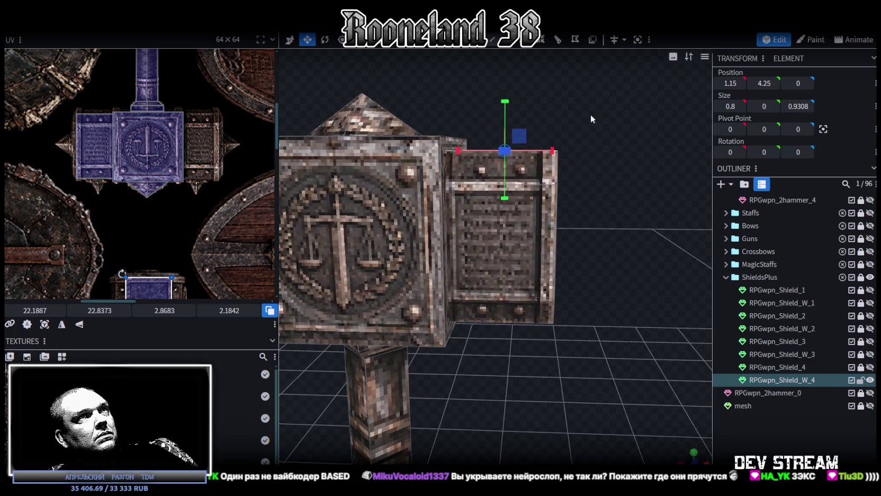
- Resize the top band plane to 0.2333 thickness at Y 4.1833, keeping it on the block's top
key(s)
mouse_move(539, 165)
mouse_down()
mouse_move(646, 209)
mouse_move(490, 117)
mouse_move(490, 124)
mouse_move(493, 113)
mouse_move(493, 130)
mouse_up()
mouse_move(593, 249)
mouse_down()
mouse_move(626, 263)
mouse_move(587, 320)
mouse_up()
mouse_move(503, 136)
mouse_down()
mouse_move(508, 280)
mouse_move(501, 259)
mouse_up()
mouse_move(615, 272)
mouse_down()
mouse_move(595, 255)
mouse_move(575, 288)
mouse_up()
key(ctrl+z)
mouse_move(491, 200)
mouse_down()
mouse_move(554, 206)
mouse_move(595, 187)
mouse_up()
key(ctrl+z)
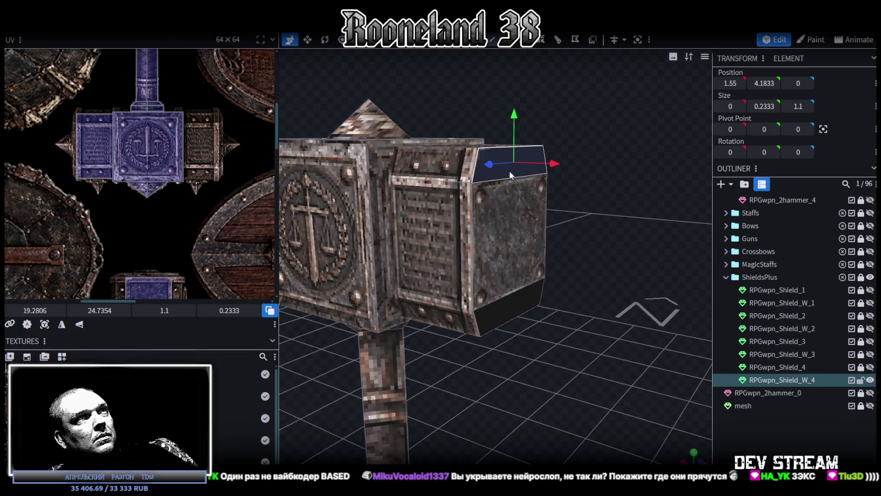
- Map the top and bottom band UVs onto dark atlas strips, sizing the top one 2.475 × 0.525
scroll(244, 159, down, 2)
scroll(236, 155, down, 2)
scroll(133, 121, up, 3)
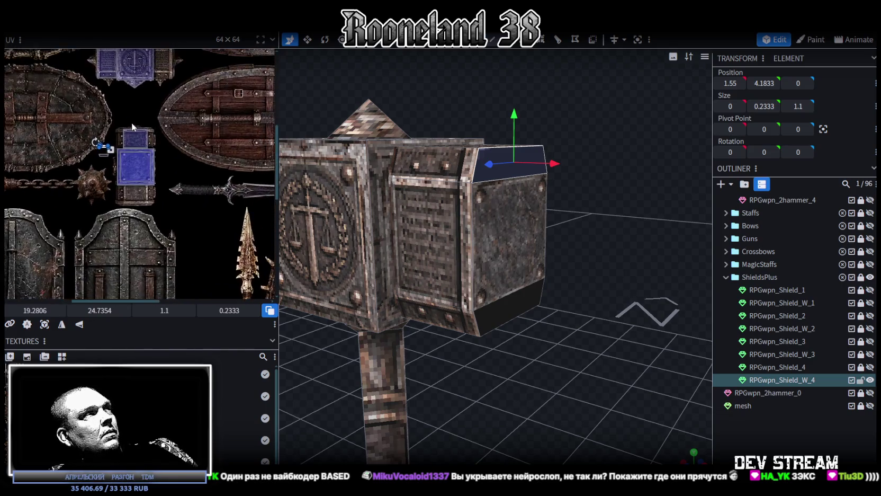
scroll(91, 114, up, 2)
scroll(87, 186, up, 3)
drag(74, 205, 74, 168)
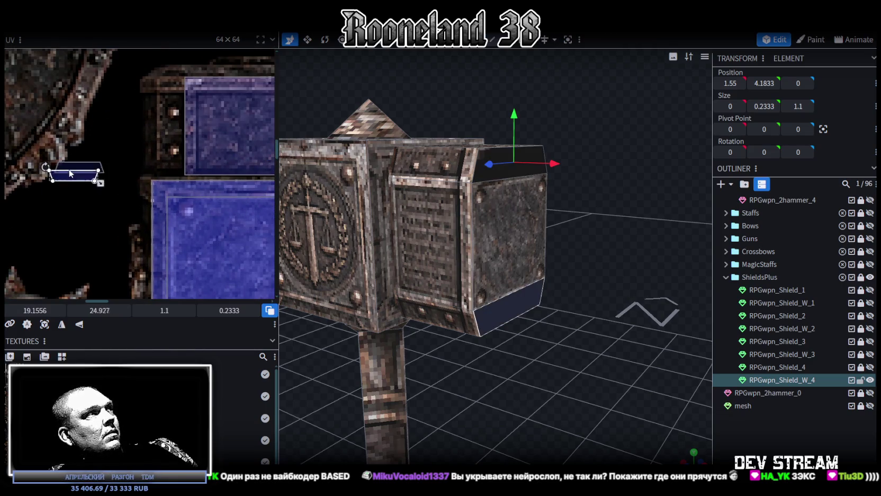
scroll(76, 168, up, 3)
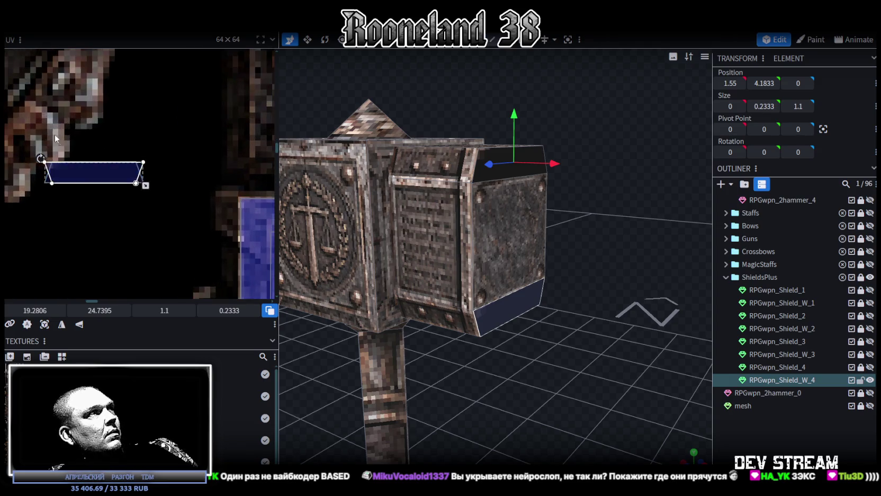
scroll(113, 192, down, 3)
mouse_move(72, 191)
mouse_down()
mouse_move(147, 126)
mouse_move(151, 117)
mouse_move(140, 116)
mouse_up()
scroll(136, 125, up, 2)
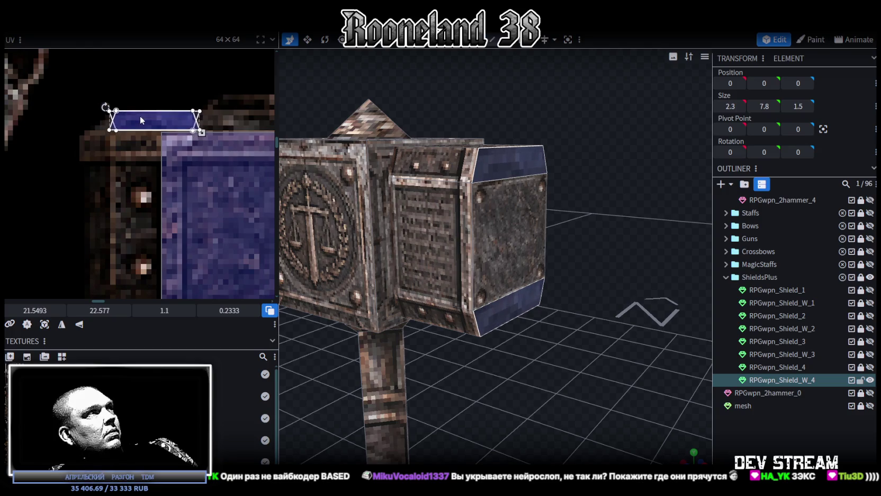
scroll(233, 170, down, 3)
middle_drag(230, 176, 70, 152)
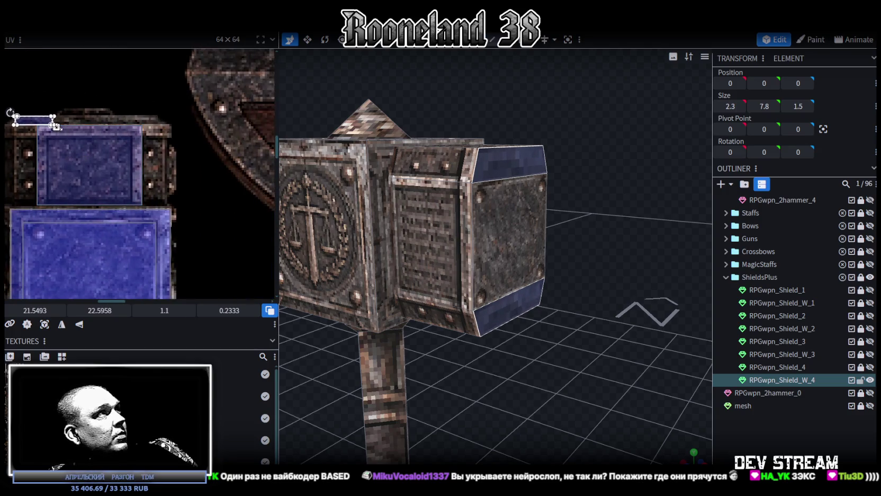
drag(53, 126, 114, 132)
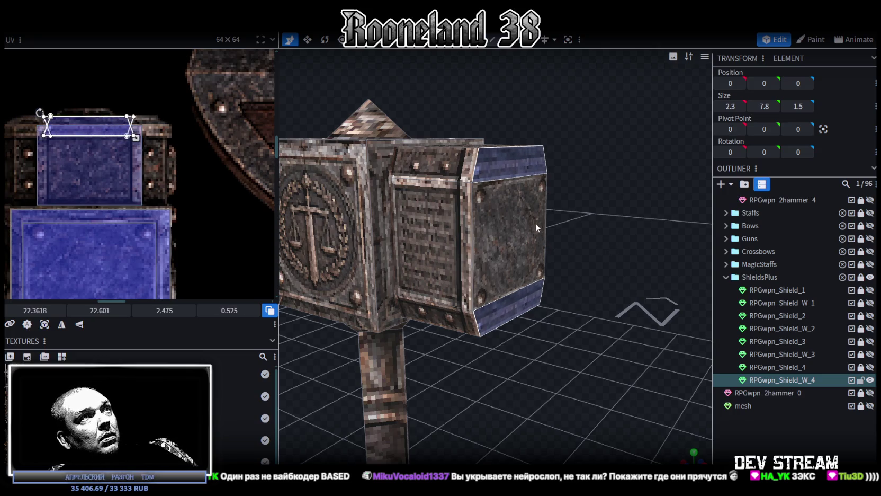
click(520, 305)
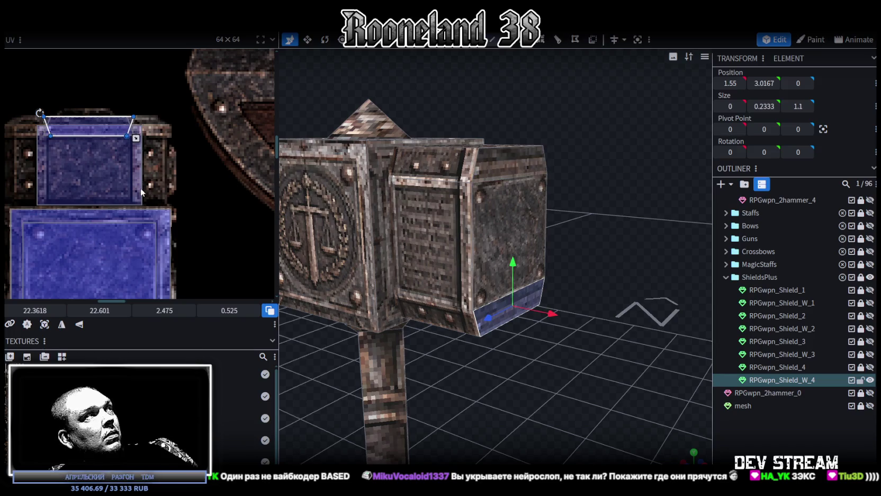
scroll(158, 150, down, 5)
mouse_move(149, 238)
mouse_down()
mouse_move(129, 253)
mouse_move(123, 237)
mouse_up()
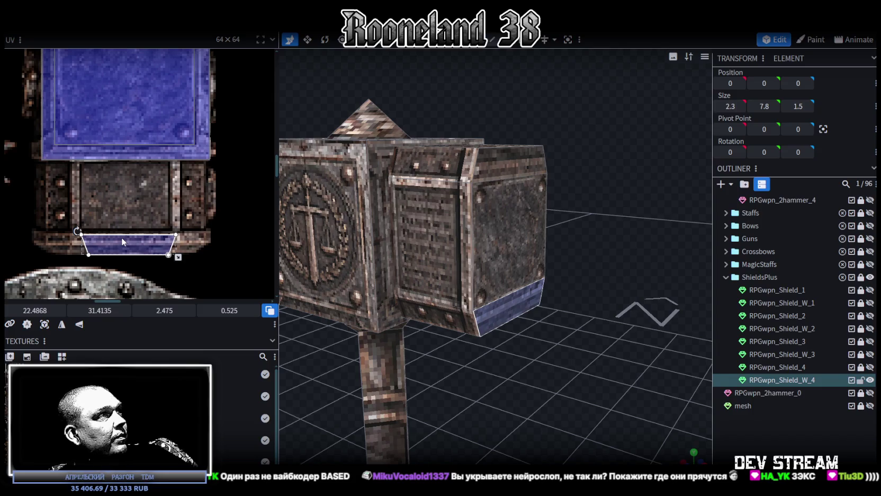
- Restore the side block to 0.8 × 1.4 × 1.1 at position 1.15, 3.6, 0
click(691, 416)
mouse_move(691, 415)
mouse_down()
mouse_move(524, 353)
mouse_move(465, 376)
mouse_move(404, 232)
mouse_move(387, 344)
mouse_move(581, 339)
mouse_move(631, 316)
mouse_up()
click(404, 232)
key(ctrl+z)
key(ctrl+z)
mouse_move(503, 350)
mouse_down()
mouse_move(508, 361)
mouse_move(566, 349)
mouse_up()
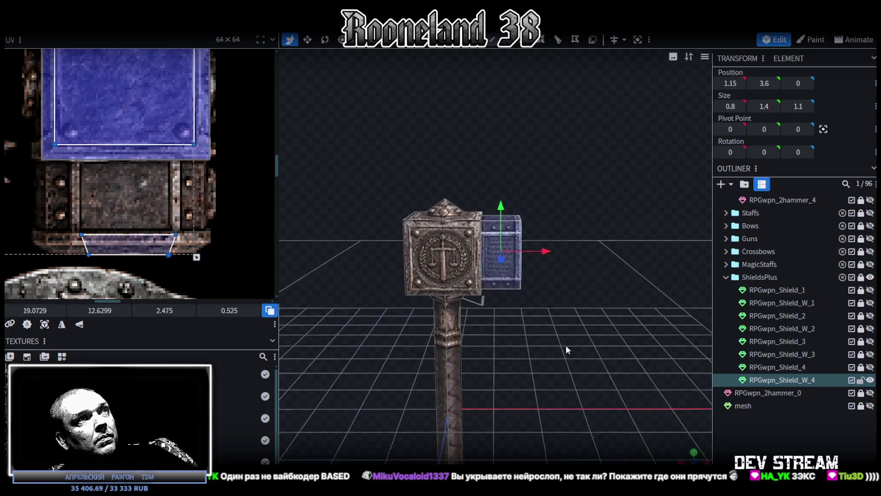
scroll(211, 159, down, 3)
scroll(184, 262, down, 3)
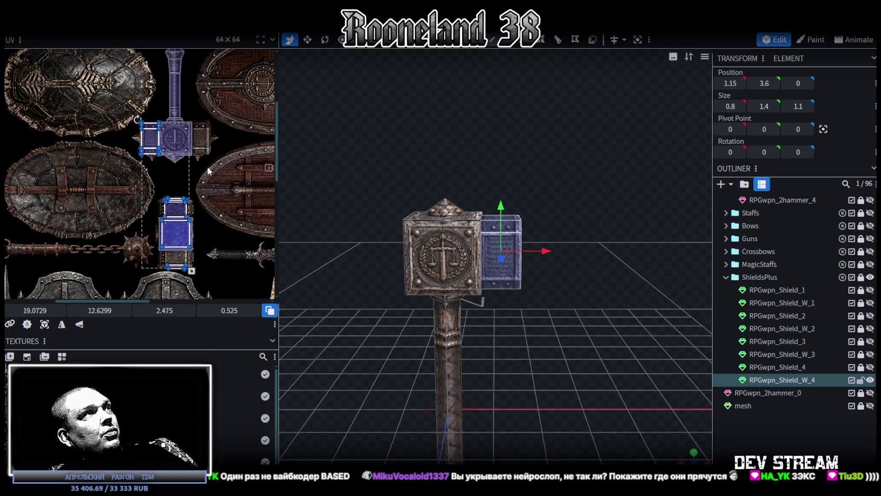
drag(586, 316, 582, 287)
- Copy the side block and flip the copy to the hammer head's left side at -1.15
scroll(581, 287, up, 3)
drag(569, 146, 504, 318)
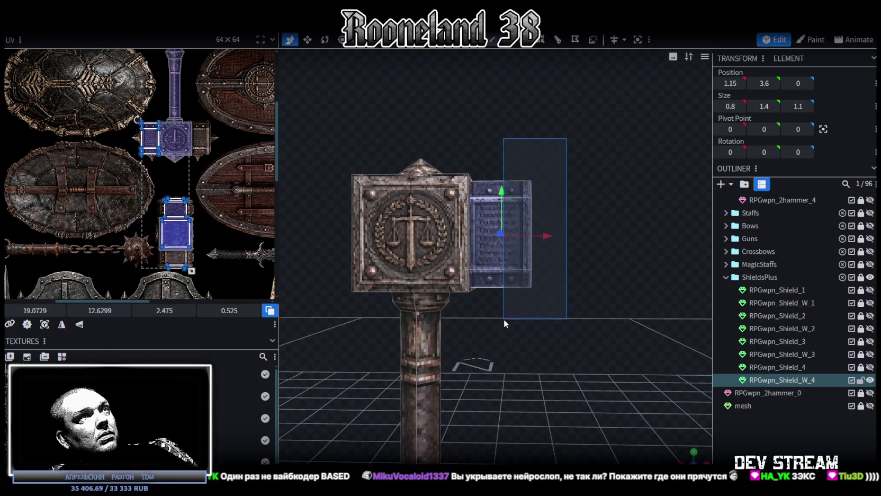
key(ctrl+c)
right_click(554, 313)
key(Escape)
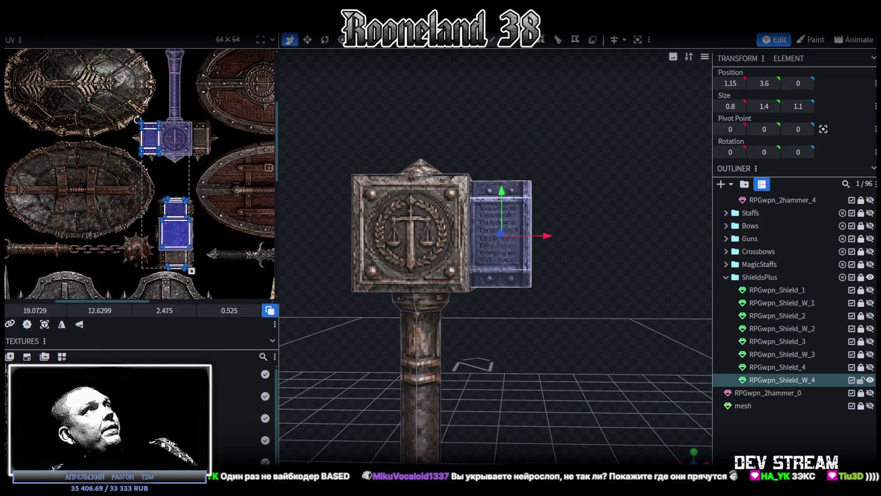
right_click(113, 35)
click(193, 53)
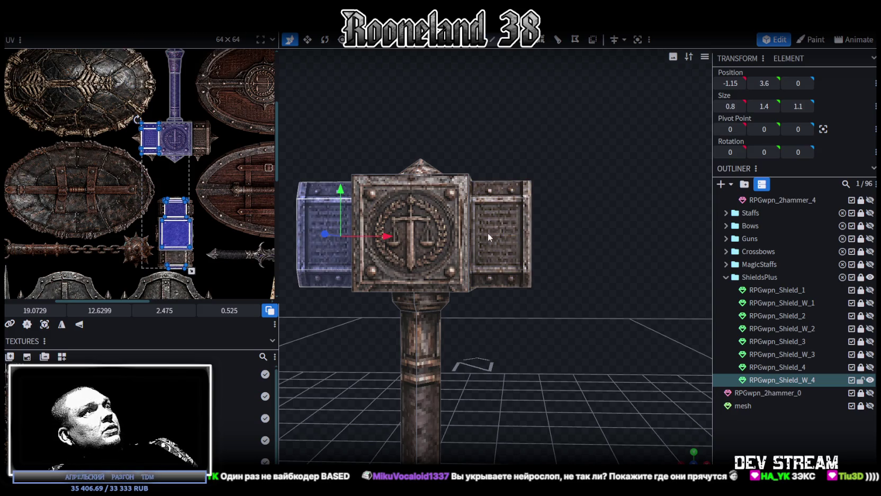
- Mirror the selected face's UV horizontally, reposition it, and narrow it to 2.2375 wide
drag(358, 366, 365, 368)
scroll(141, 201, up, 2)
scroll(141, 201, up, 2)
right_drag(337, 266, 402, 306)
mouse_move(421, 244)
mouse_down()
mouse_move(413, 332)
mouse_move(623, 305)
mouse_up()
key(ctrl+z)
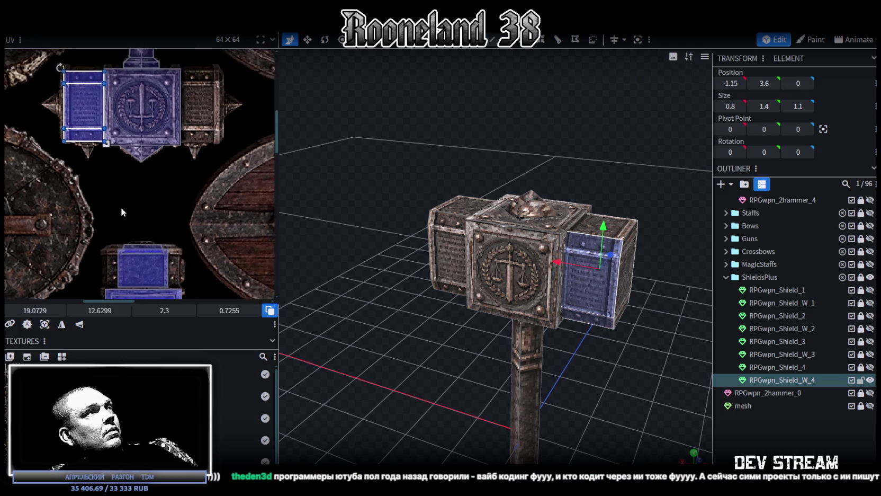
middle_drag(121, 208, 114, 253)
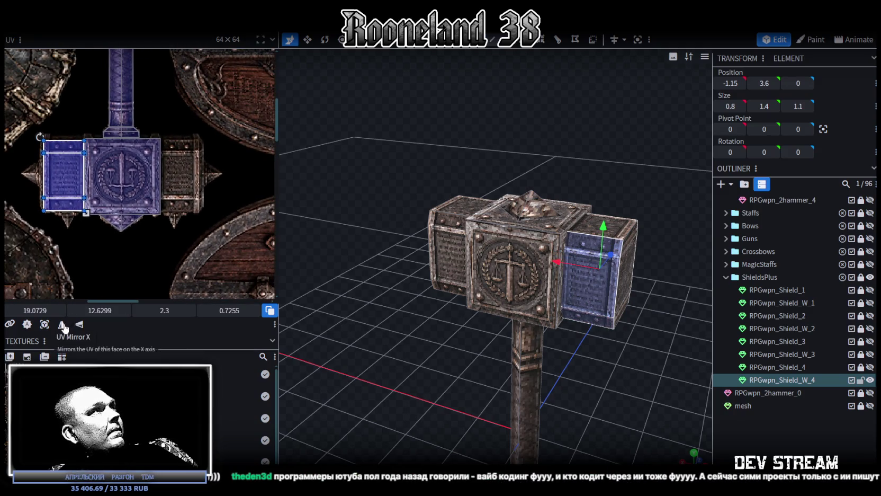
click(62, 325)
drag(35, 311, 77, 311)
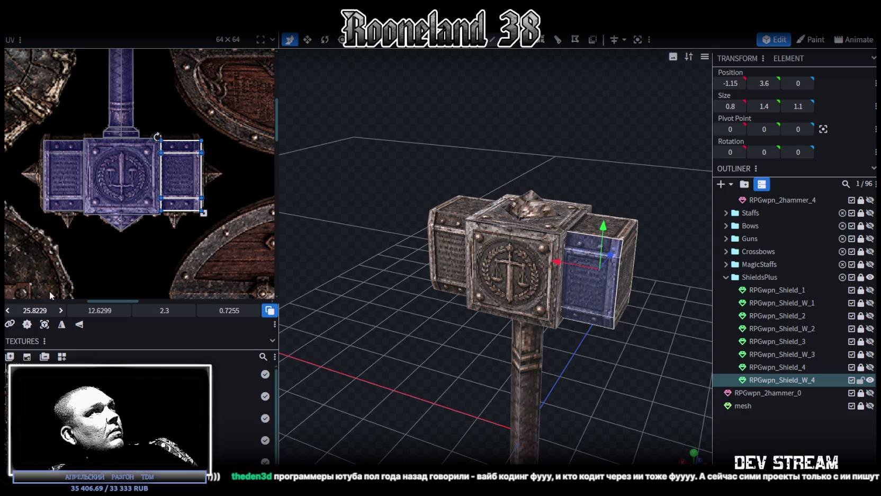
scroll(115, 229, up, 3)
scroll(116, 229, up, 2)
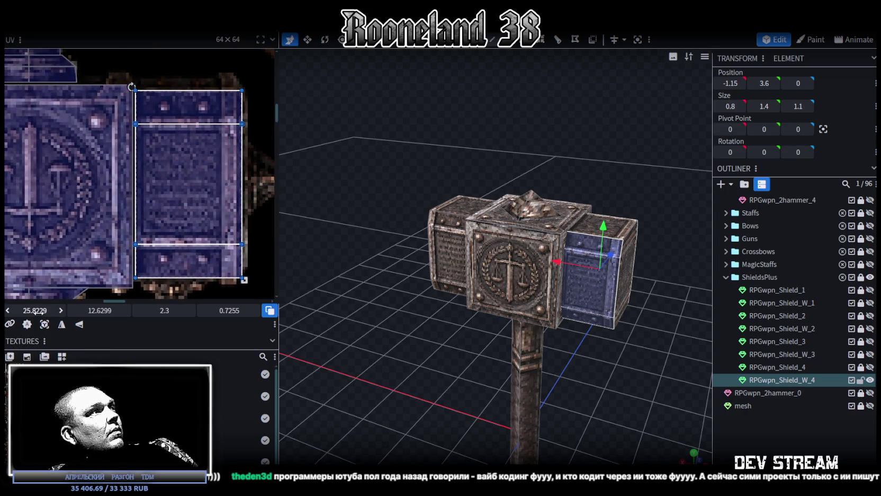
drag(35, 310, 32, 311)
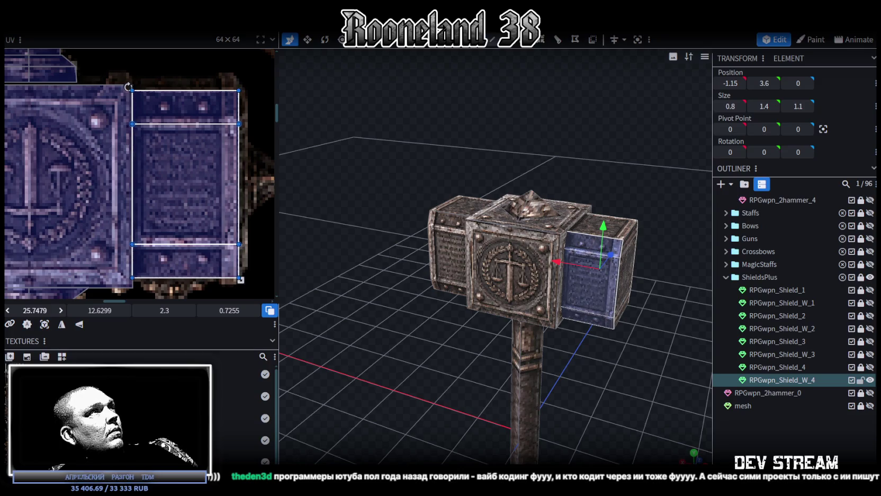
drag(581, 402, 615, 400)
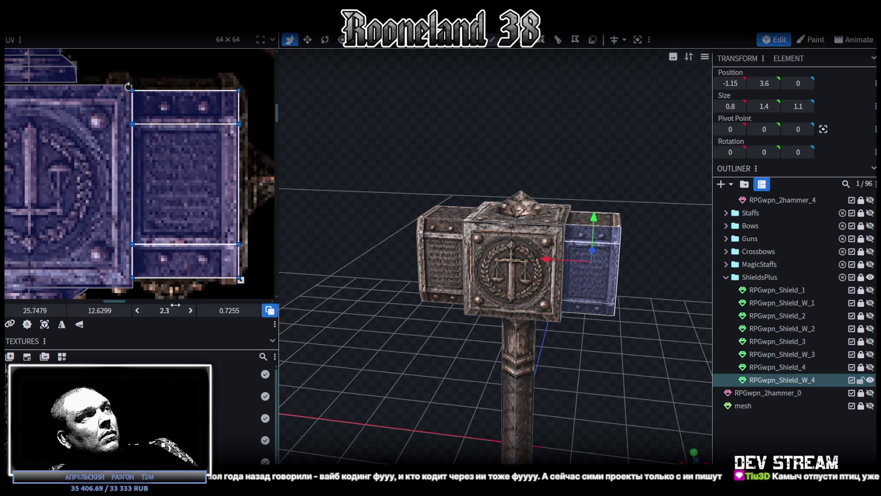
drag(241, 281, 238, 281)
- Apply UV Mirror X to both left and right side blocks together
mouse_move(482, 342)
mouse_down()
mouse_move(593, 376)
mouse_move(591, 361)
mouse_up()
click(451, 250)
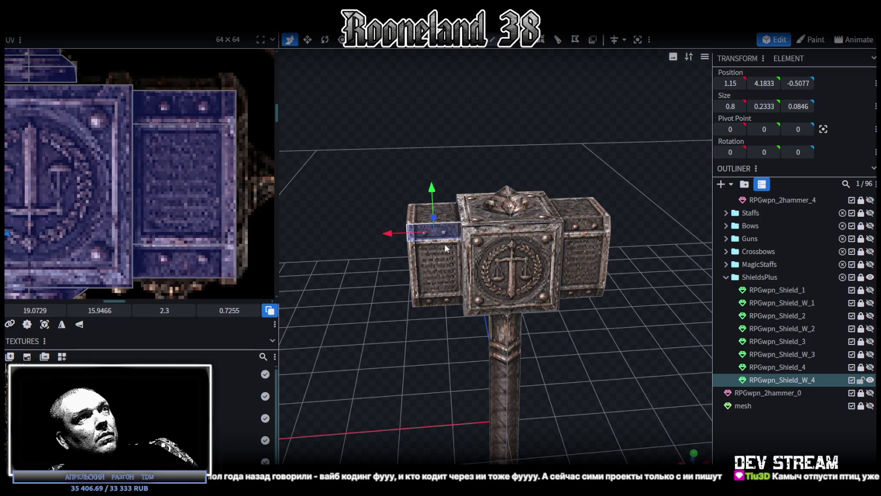
shift+click(587, 226)
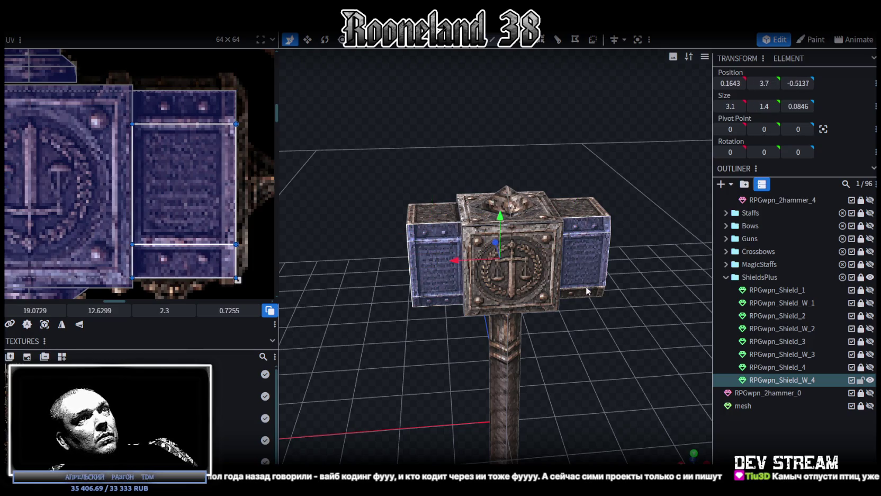
click(62, 325)
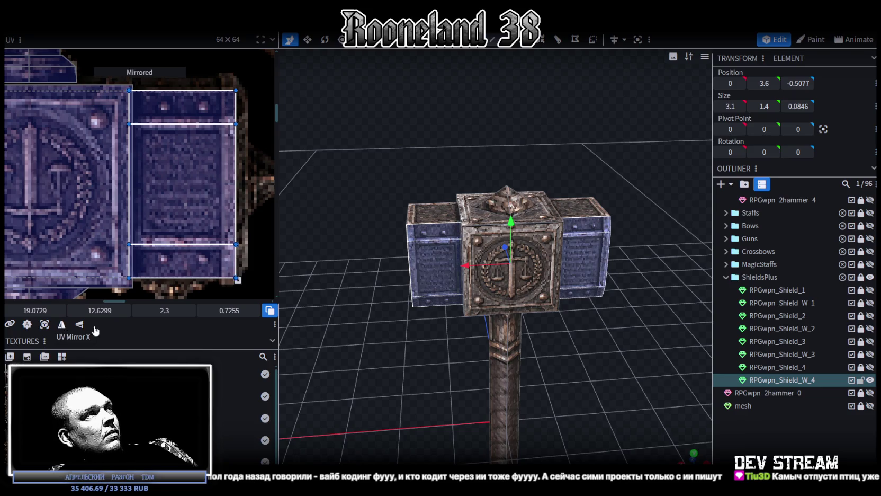
click(566, 390)
mouse_move(566, 390)
mouse_down()
mouse_move(584, 387)
mouse_move(368, 397)
mouse_move(597, 396)
mouse_move(534, 284)
mouse_move(497, 244)
mouse_move(464, 410)
mouse_move(534, 270)
mouse_up()
click(533, 270)
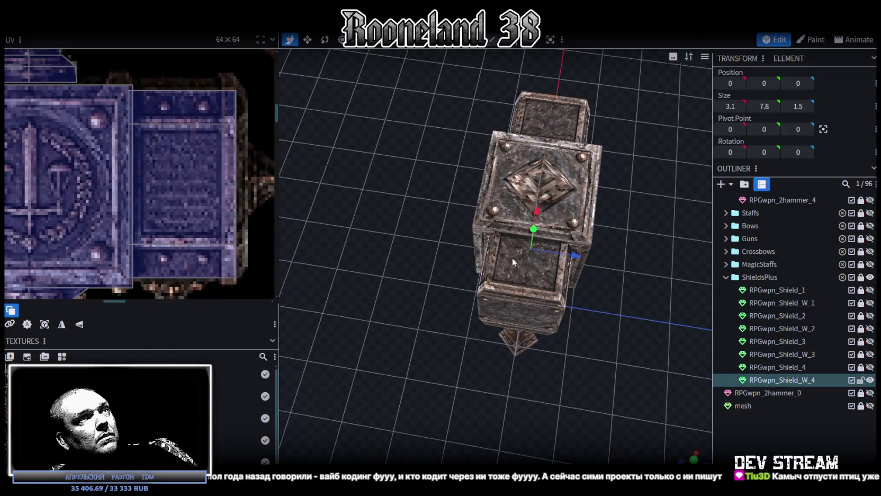
- Flip the side block's outer end face vertically and move its UV onto the atlas's lower panel
scroll(116, 239, down, 3)
scroll(176, 113, down, 2)
scroll(149, 172, up, 2)
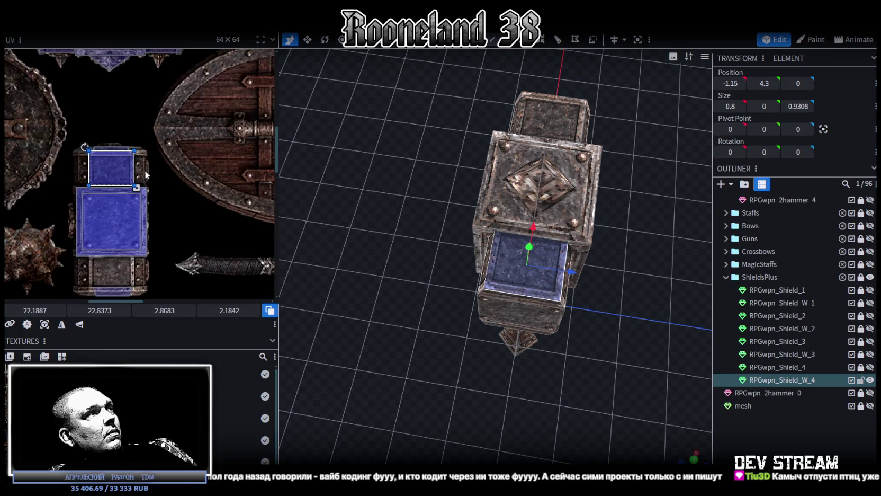
mouse_move(660, 273)
mouse_down()
mouse_move(580, 282)
mouse_move(554, 162)
mouse_up()
key(ctrl+z)
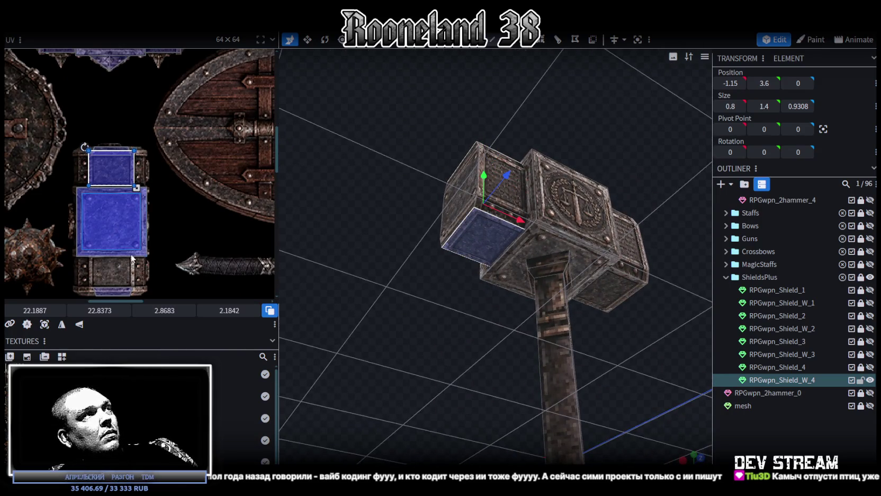
click(80, 327)
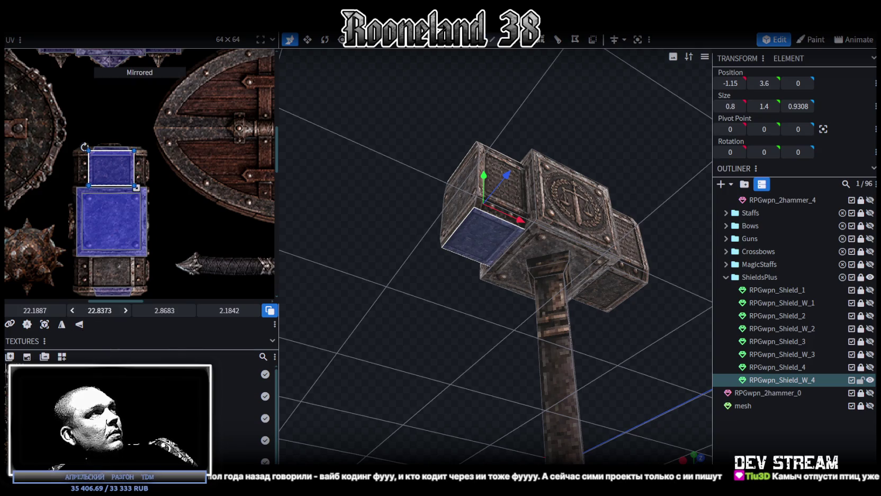
drag(82, 167, 83, 271)
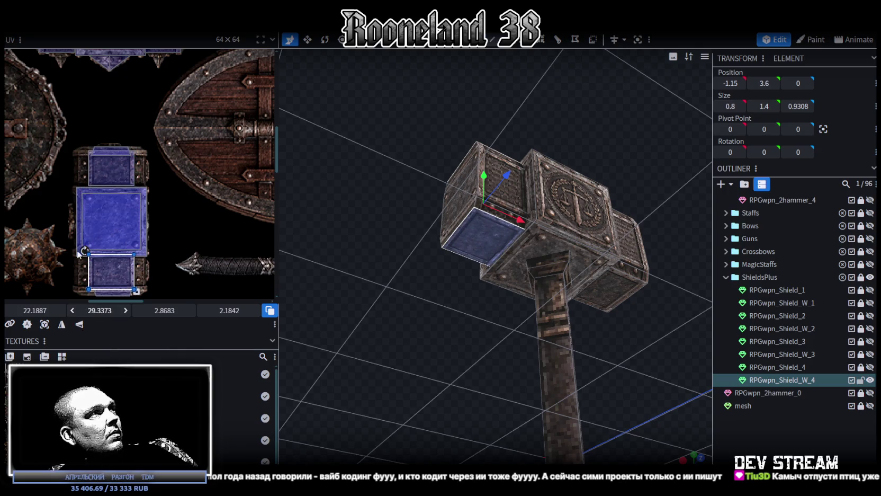
scroll(101, 212, up, 3)
scroll(160, 122, up, 1)
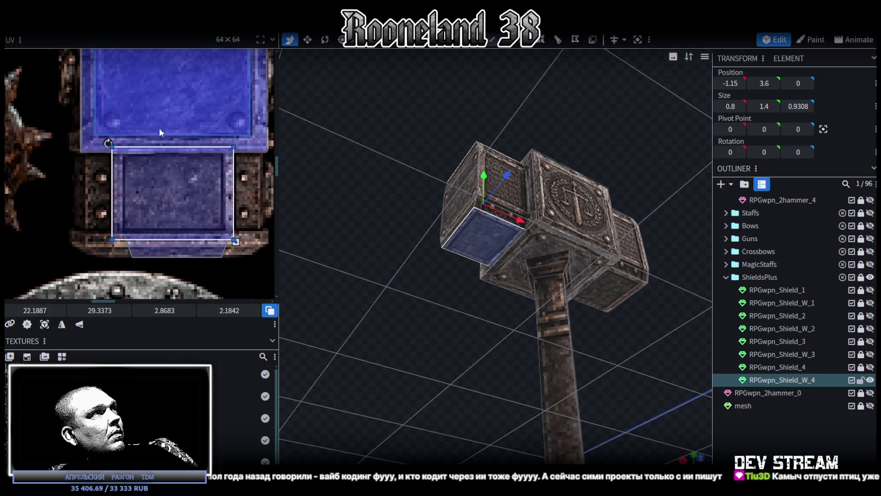
drag(100, 310, 108, 311)
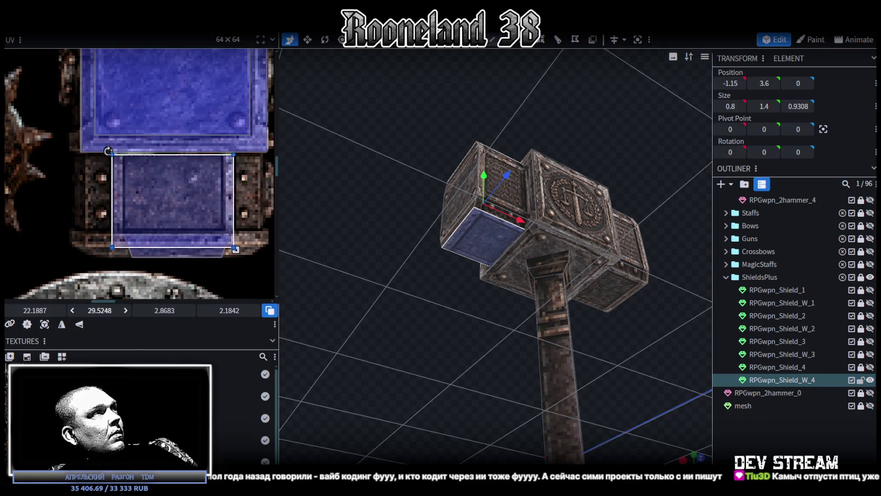
drag(109, 310, 104, 311)
- Mirror the emblem on the hammer head's front face with UV Mirror X
mouse_move(365, 298)
mouse_down()
mouse_move(381, 400)
mouse_move(376, 438)
mouse_move(339, 441)
mouse_move(729, 434)
mouse_up()
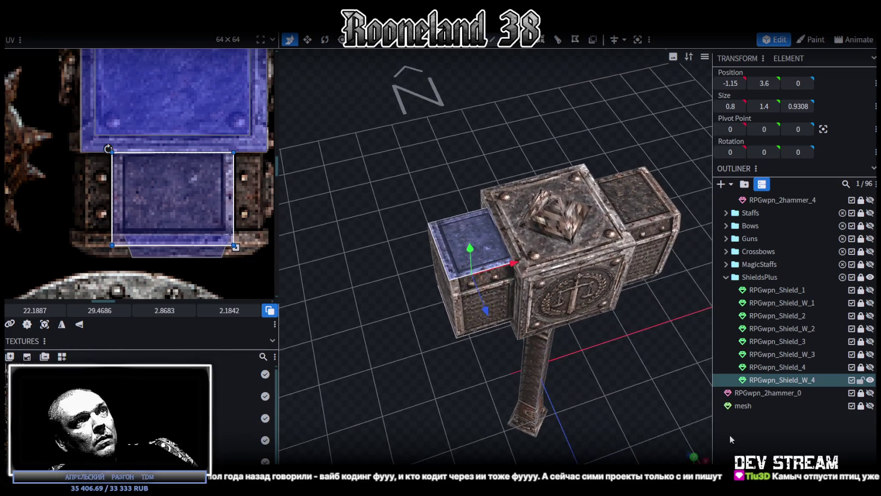
click(730, 434)
mouse_move(650, 412)
mouse_down()
mouse_move(585, 382)
mouse_move(557, 352)
mouse_move(522, 346)
mouse_move(694, 342)
mouse_move(542, 265)
mouse_up()
click(520, 220)
click(492, 236)
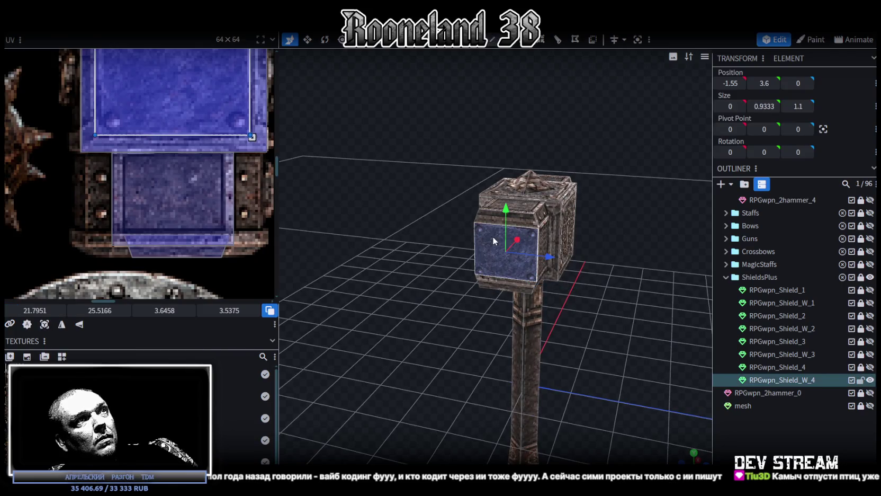
scroll(189, 183, down, 2)
scroll(188, 181, down, 2)
scroll(168, 203, down, 2)
mouse_move(652, 318)
mouse_down()
mouse_move(545, 276)
mouse_move(569, 301)
mouse_move(527, 269)
mouse_up()
click(435, 248)
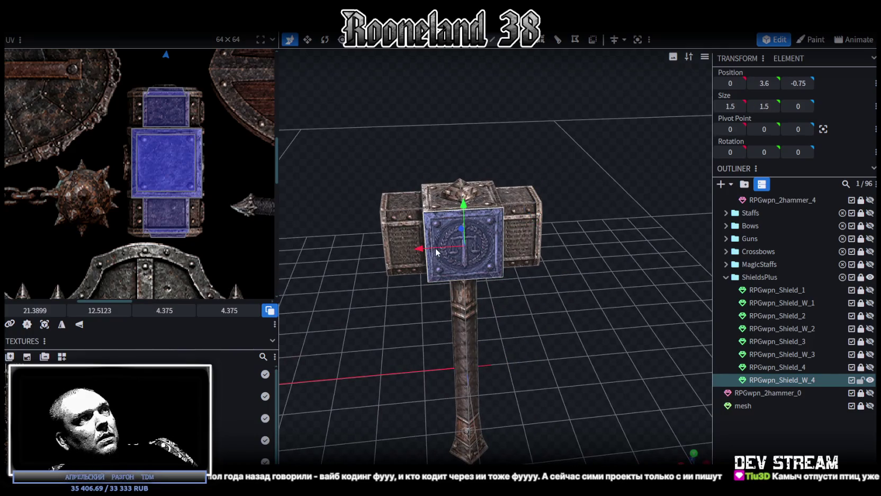
scroll(136, 269, down, 2)
scroll(136, 269, down, 2)
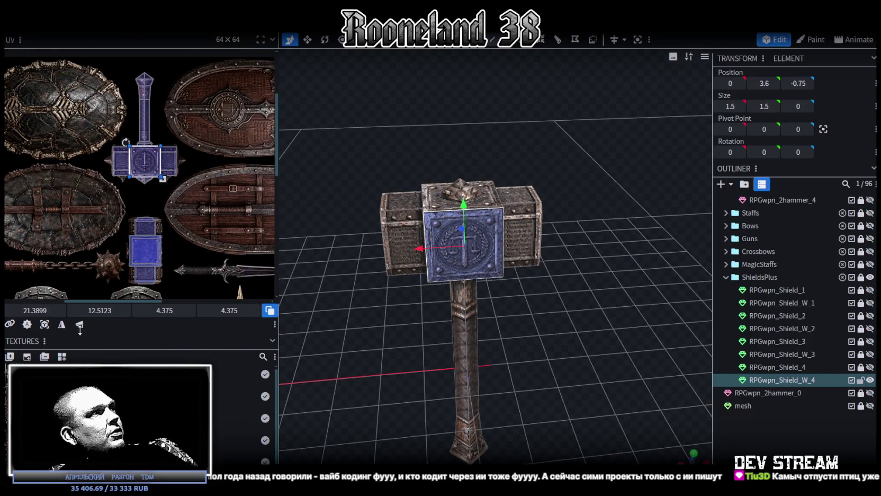
click(60, 329)
click(534, 327)
mouse_move(533, 328)
mouse_down()
mouse_move(531, 300)
mouse_move(479, 297)
mouse_move(504, 346)
mouse_move(525, 338)
mouse_move(536, 377)
mouse_move(547, 341)
mouse_move(477, 275)
mouse_up()
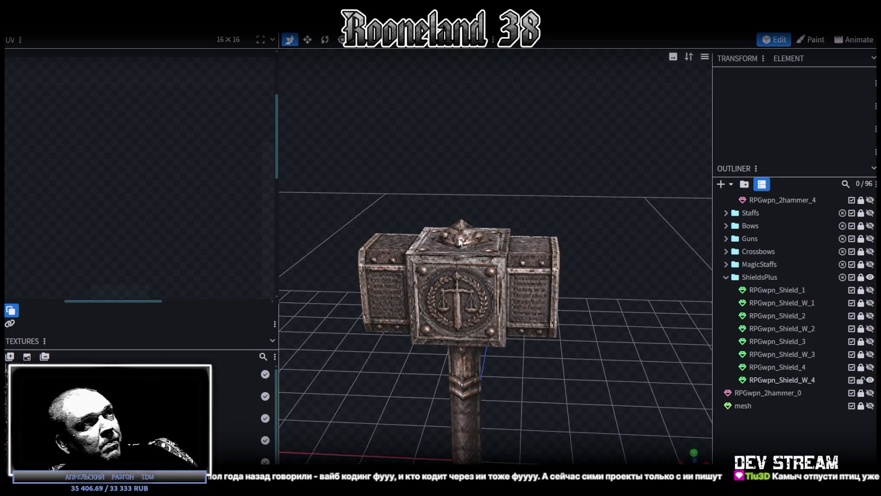
- Copy the top pyramid spike and paste it as a new mesh selection
click(466, 201)
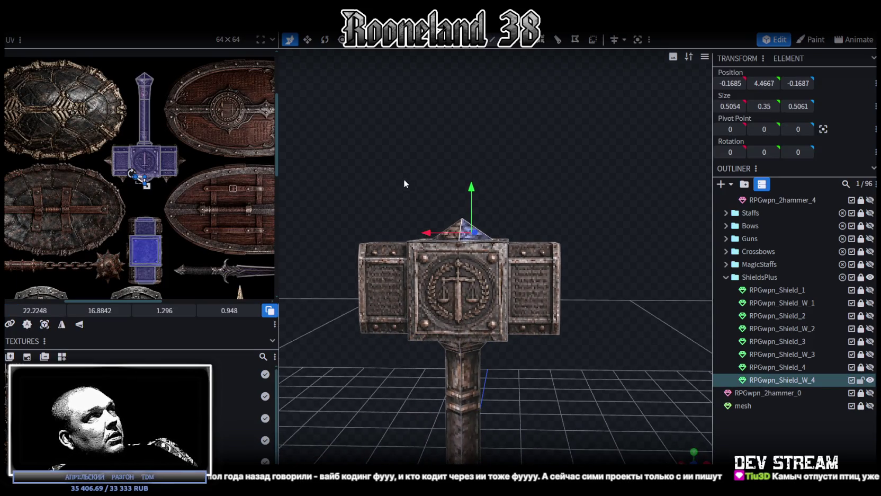
scroll(387, 135, up, 3)
scroll(398, 141, up, 3)
mouse_move(399, 141)
mouse_down()
mouse_move(445, 172)
mouse_move(561, 177)
mouse_up()
double_click(459, 190)
key(ctrl+c)
key(ctrl+v)
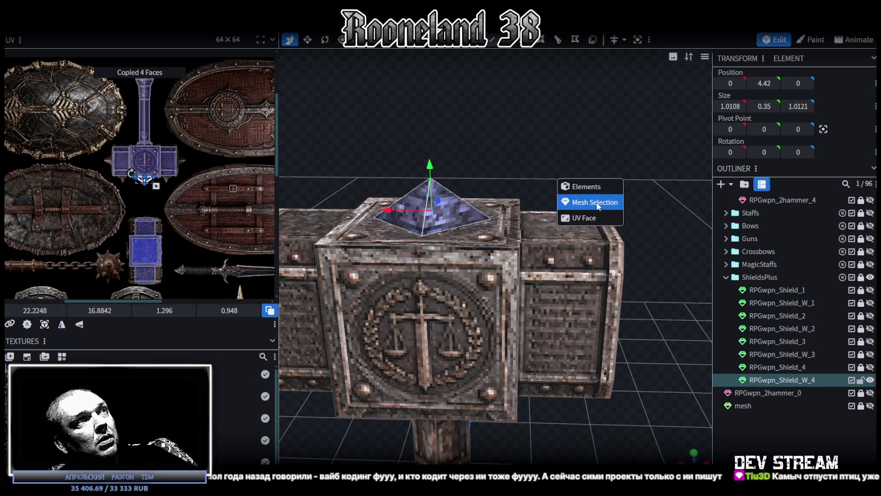
click(597, 205)
- Shrink the pasted pyramid to about 0.41 wide
drag(396, 194, 537, 210)
mouse_move(608, 178)
mouse_down()
mouse_move(594, 202)
mouse_move(622, 246)
mouse_up()
key(v)
drag(567, 287, 581, 319)
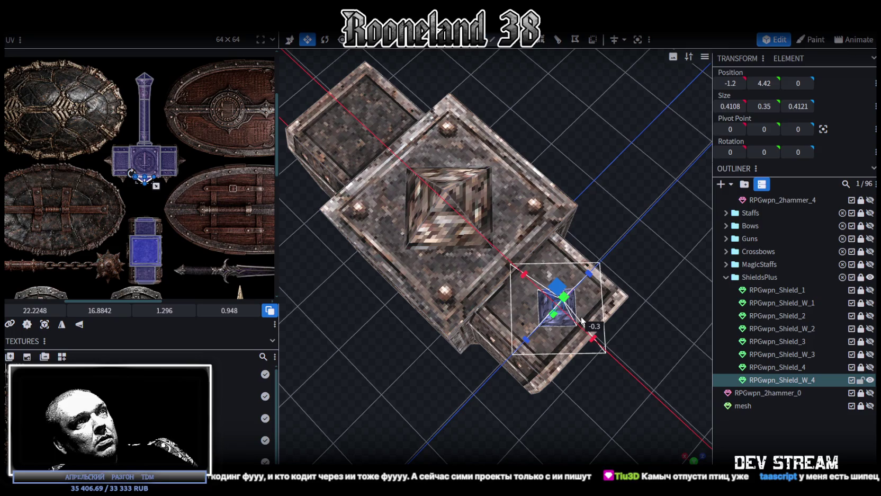
- Centre the small pyramid on top of the left side block at -1.1, 4.35, 0
drag(581, 319, 651, 158)
scroll(604, 162, up, 3)
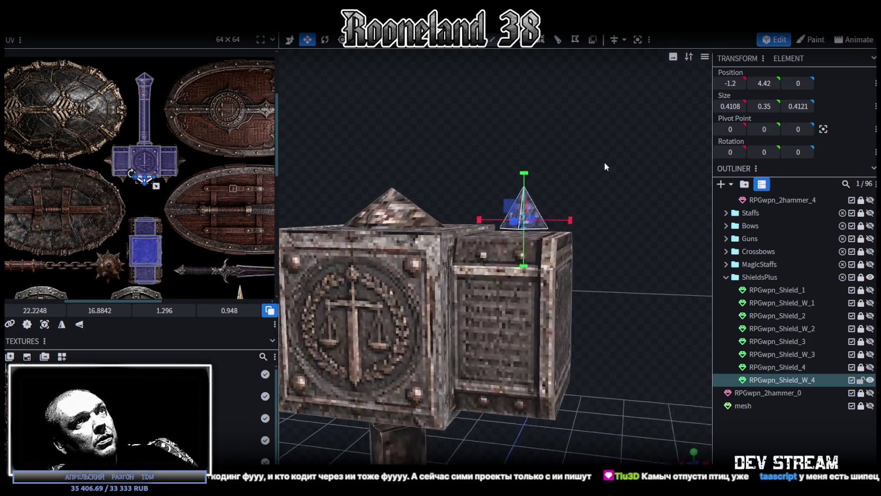
scroll(621, 162, up, 3)
key(v)
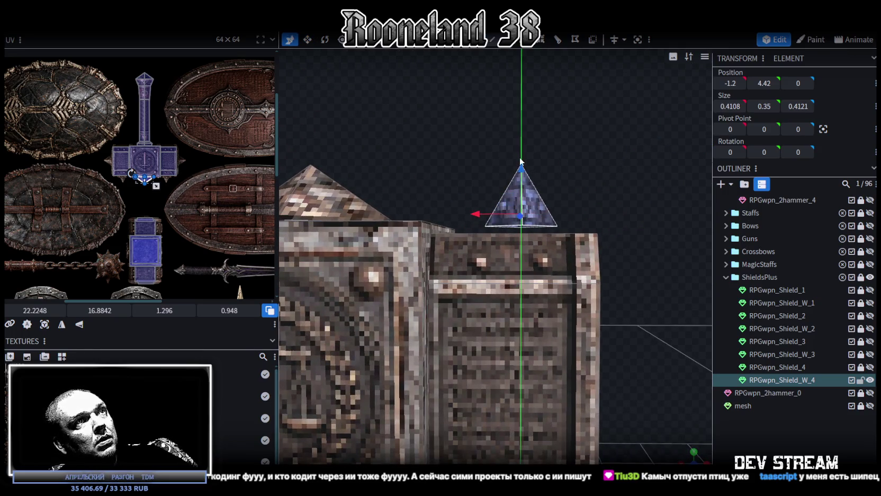
drag(520, 161, 522, 140)
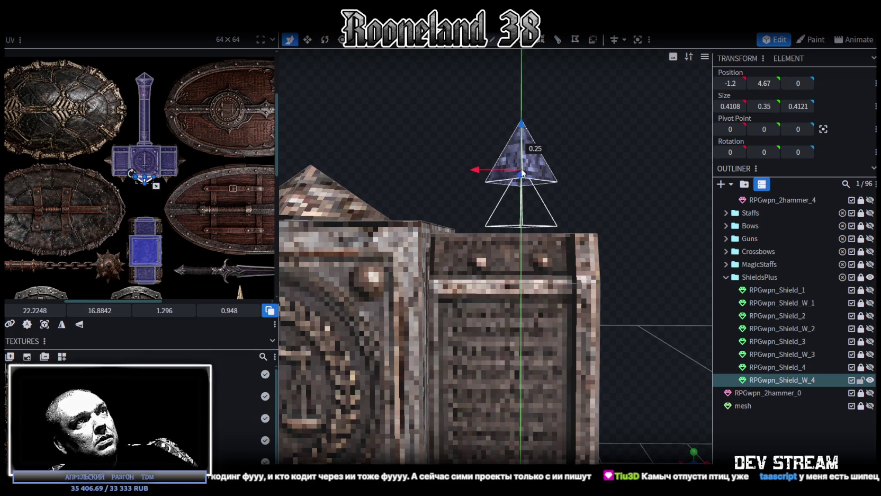
mouse_move(522, 173)
mouse_down()
mouse_move(523, 226)
mouse_move(582, 186)
mouse_up()
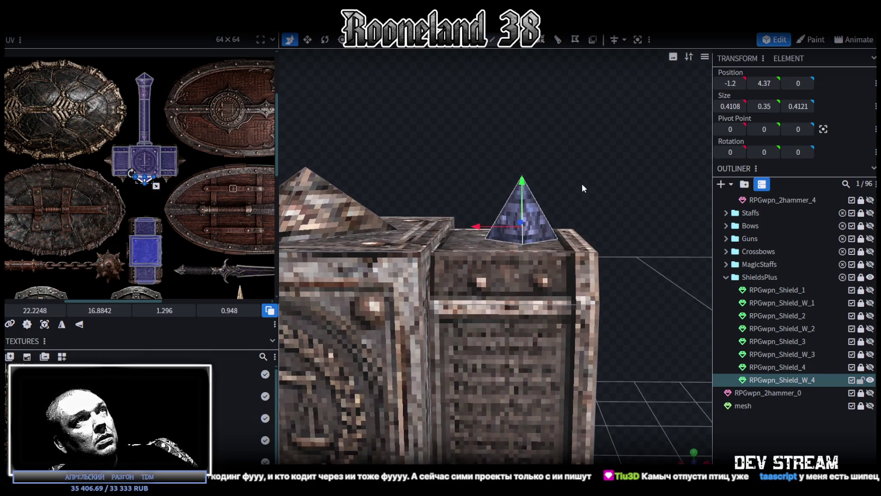
mouse_move(492, 220)
mouse_down()
mouse_move(537, 223)
mouse_move(464, 225)
mouse_up()
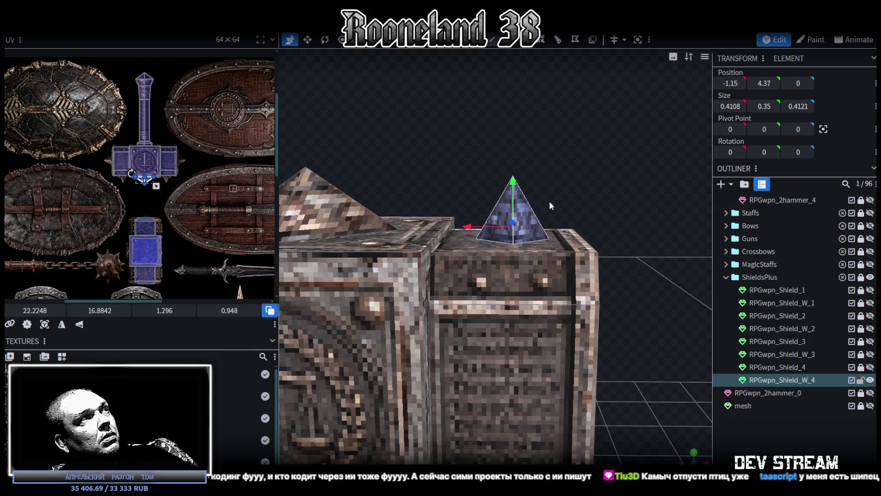
scroll(511, 206, up, 2)
drag(475, 215, 462, 211)
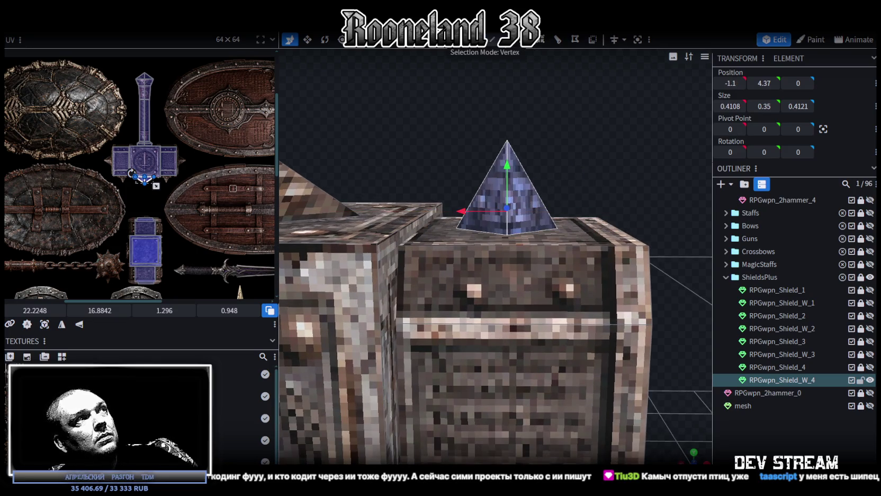
- Lower the pyramid's apex so the spike stands about 0.25 tall
click(507, 142)
mouse_move(507, 94)
mouse_down()
mouse_move(508, 119)
mouse_move(497, 53)
mouse_up()
click(503, 214)
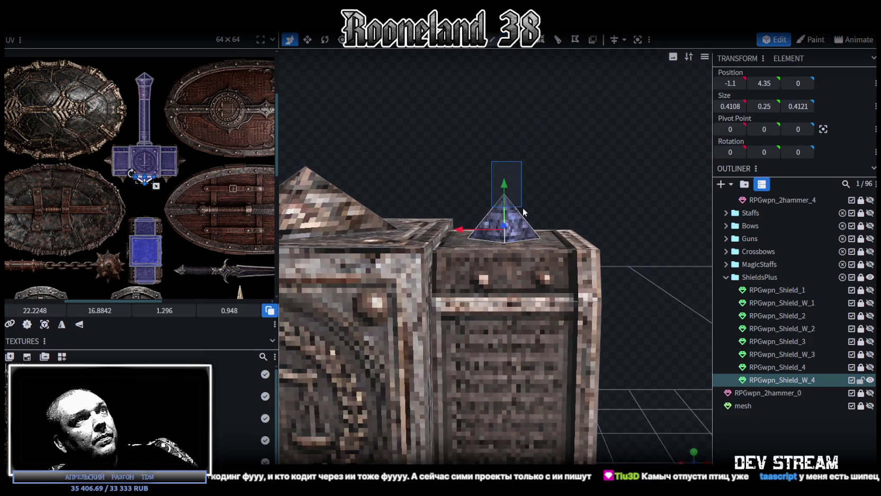
scroll(145, 203, up, 3)
scroll(185, 163, up, 2)
scroll(185, 161, up, 3)
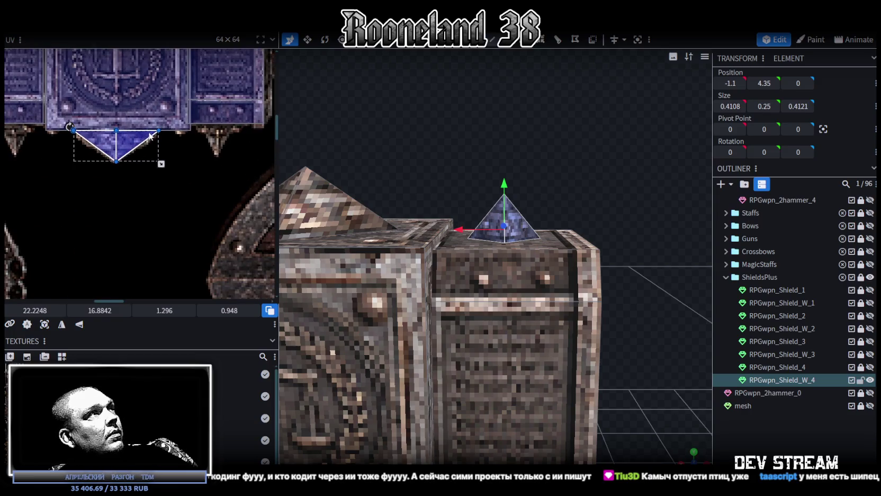
- Move and narrow the small spike's UV triangle over the texture's spike area
drag(130, 135, 262, 134)
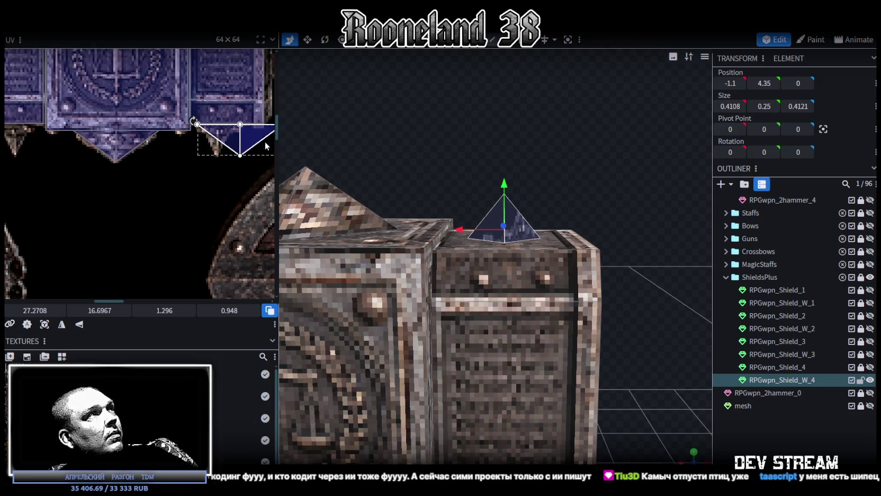
scroll(208, 163, up, 2)
scroll(217, 164, up, 1)
mouse_move(217, 172)
mouse_down()
mouse_move(125, 171)
mouse_move(129, 159)
mouse_up()
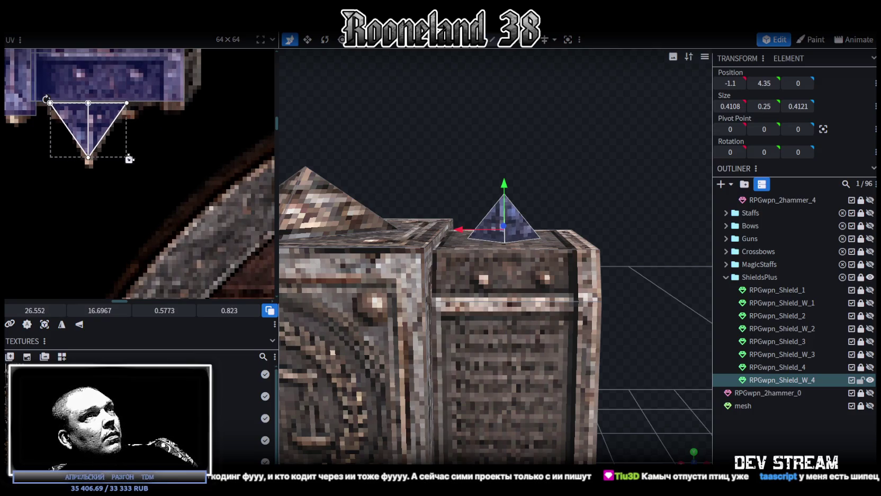
drag(450, 162, 524, 158)
mouse_move(550, 246)
mouse_down()
mouse_move(617, 273)
mouse_move(595, 333)
mouse_move(621, 258)
mouse_move(602, 274)
mouse_up()
- Paste a copy of the spike, slide it to the head's other end and flip it on X
key(ctrl+c)
key(ctrl+v)
click(622, 290)
drag(471, 241, 353, 241)
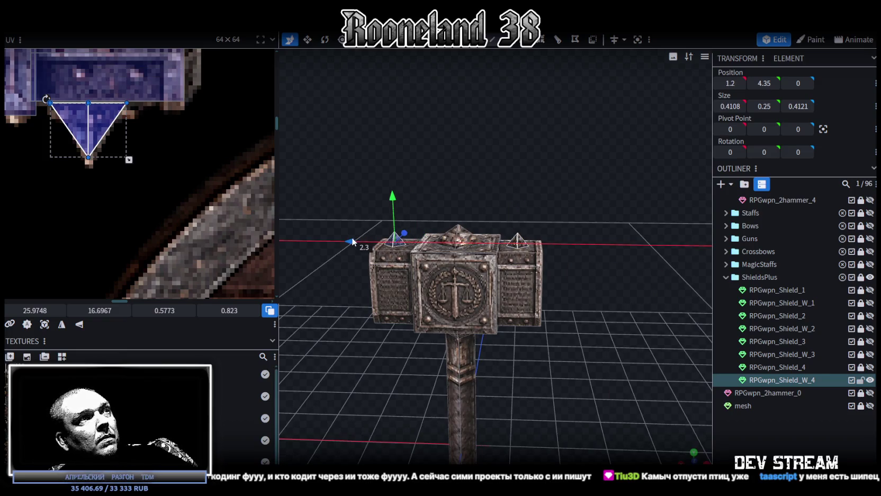
drag(462, 243, 552, 256)
right_click(108, 32)
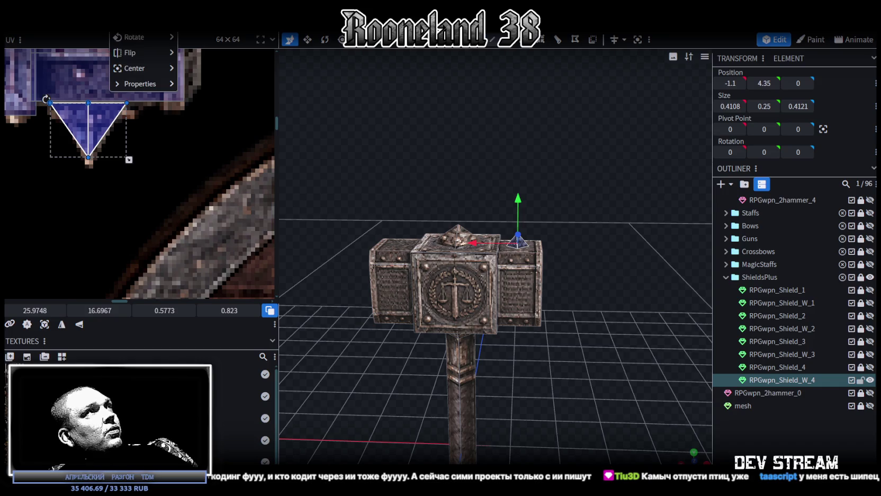
click(201, 58)
- Move the mirrored spike's UV onto the spike drawing, then copy and paste the right spike again
scroll(163, 124, down, 5)
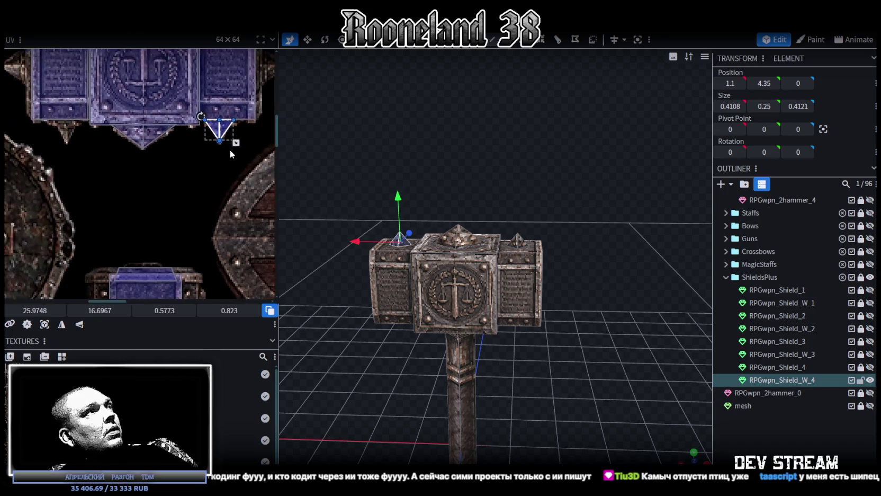
mouse_move(260, 142)
mouse_down()
mouse_move(118, 144)
mouse_move(123, 161)
mouse_up()
scroll(115, 133, up, 5)
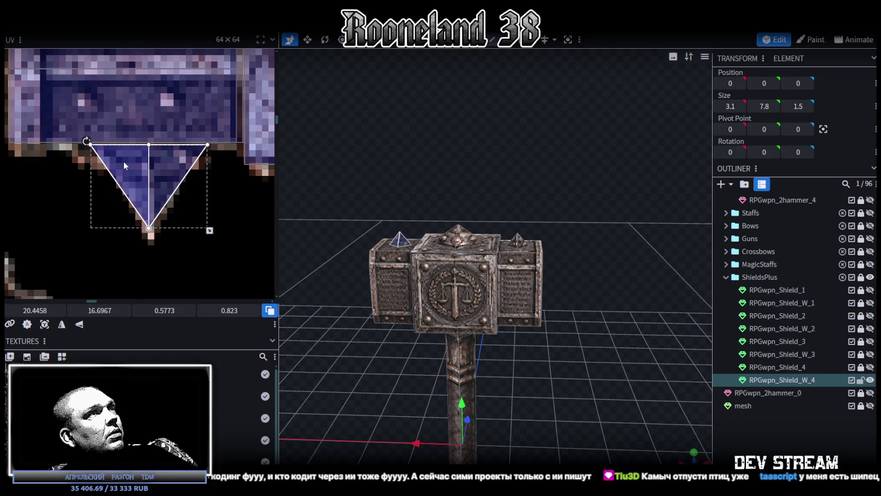
scroll(163, 143, down, 3)
scroll(163, 143, down, 2)
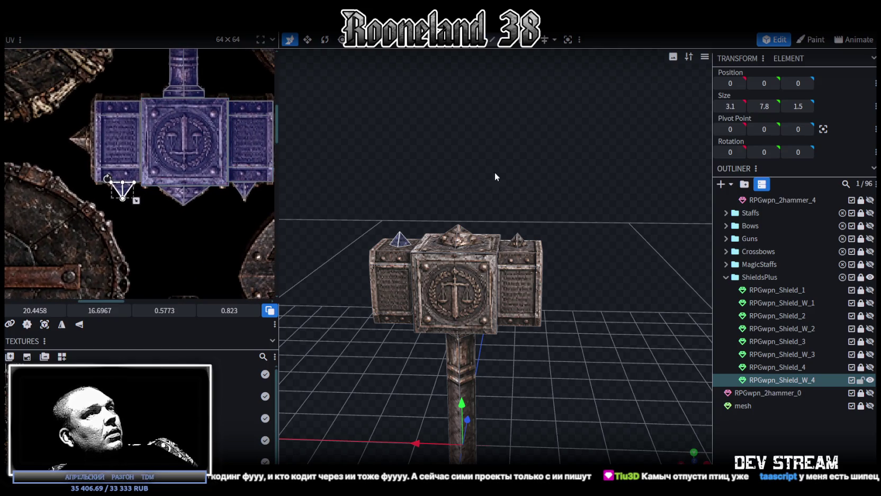
scroll(488, 169, up, 2)
scroll(489, 167, up, 3)
click(502, 206)
key(ctrl+v)
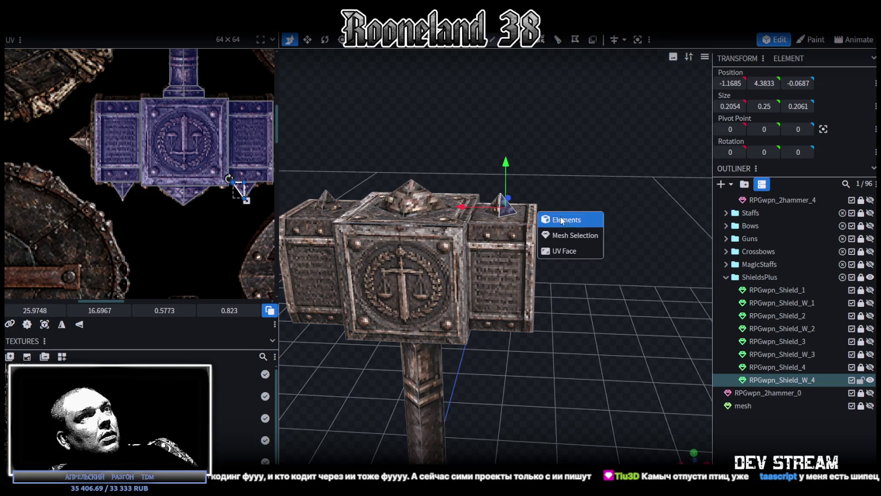
- Paste the spike as mesh, rotate it -270° and move it onto the head's end face
click(574, 235)
drag(464, 207, 597, 194)
right_drag(596, 195, 556, 201)
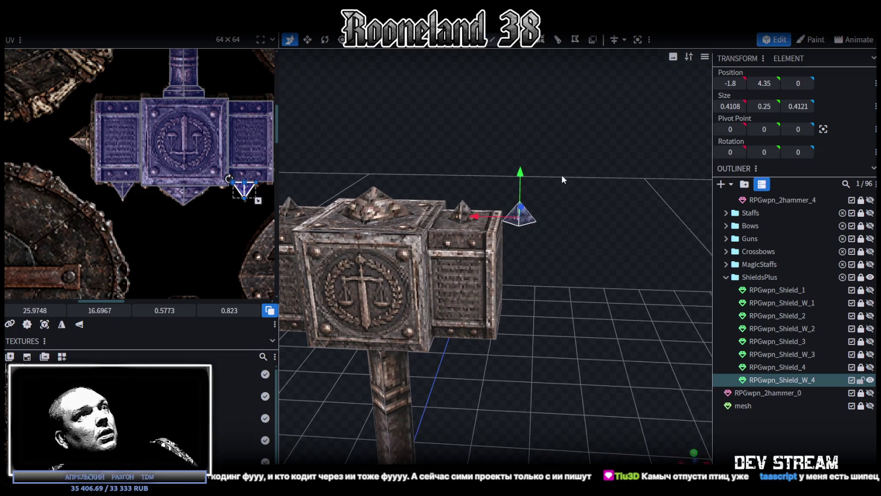
key(r)
mouse_move(561, 175)
mouse_down()
mouse_move(541, 188)
mouse_move(552, 241)
mouse_move(626, 242)
mouse_move(605, 251)
mouse_move(471, 189)
mouse_up()
key(v)
mouse_move(506, 145)
mouse_down()
mouse_move(509, 233)
mouse_move(520, 243)
mouse_up()
- Centre the sideways spike on the left block's end at -1.6, 3.6, 0 and shift its UV triangle
click(522, 242)
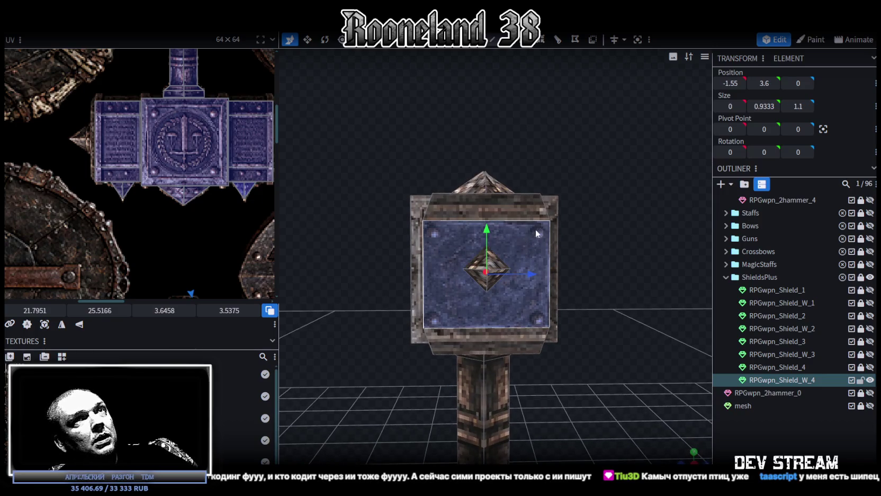
mouse_move(556, 212)
mouse_down()
mouse_move(587, 260)
mouse_move(561, 252)
mouse_up()
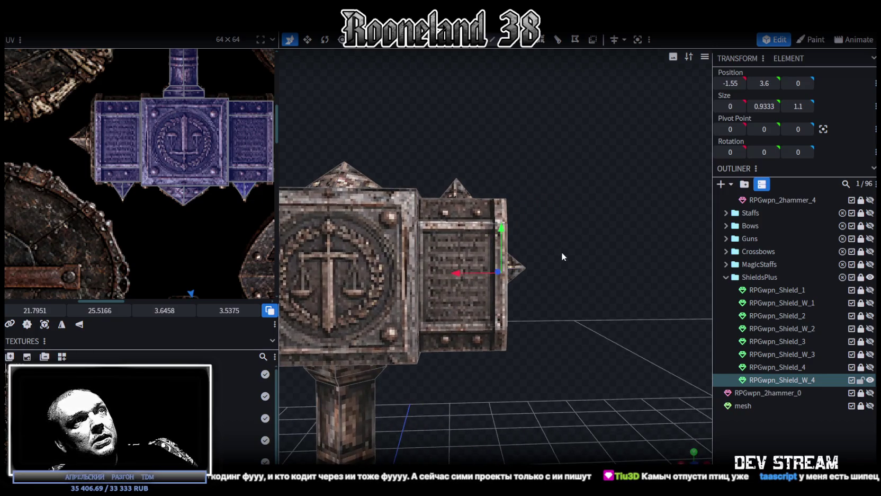
click(518, 270)
mouse_move(570, 286)
mouse_down()
mouse_move(513, 224)
mouse_move(511, 196)
mouse_move(511, 239)
mouse_up()
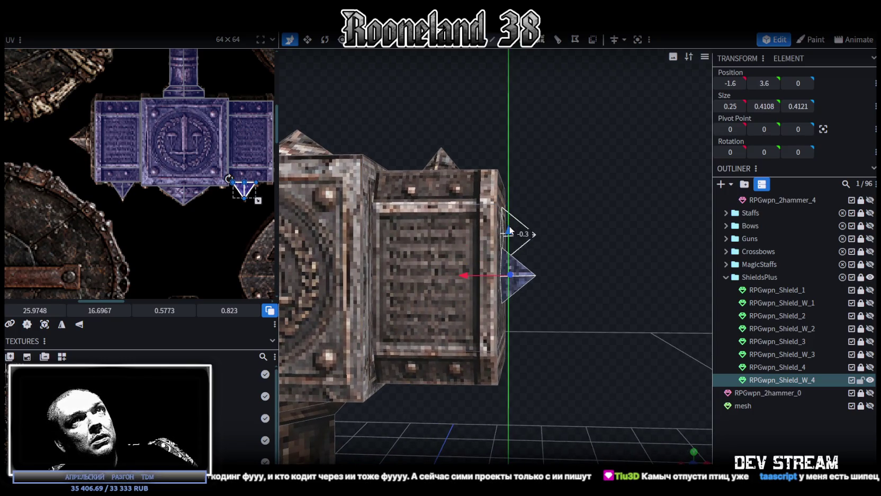
drag(570, 231, 441, 241)
scroll(195, 107, down, 4)
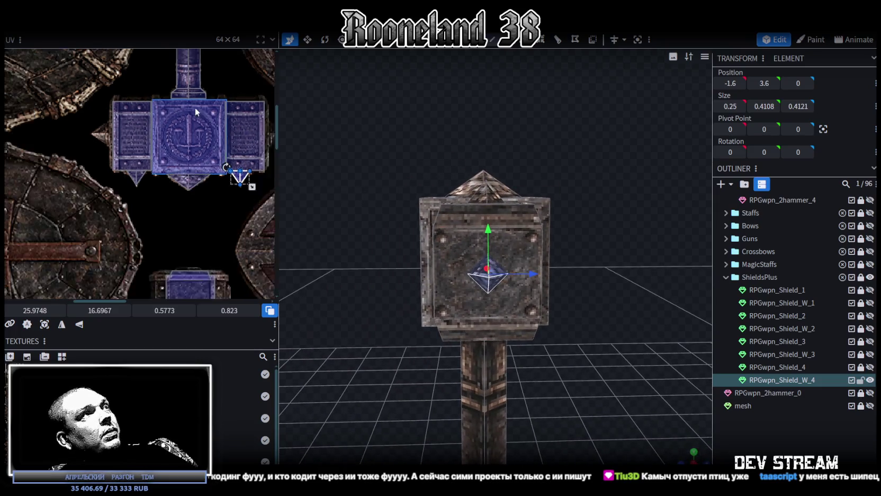
scroll(228, 187, up, 3)
scroll(157, 183, up, 2)
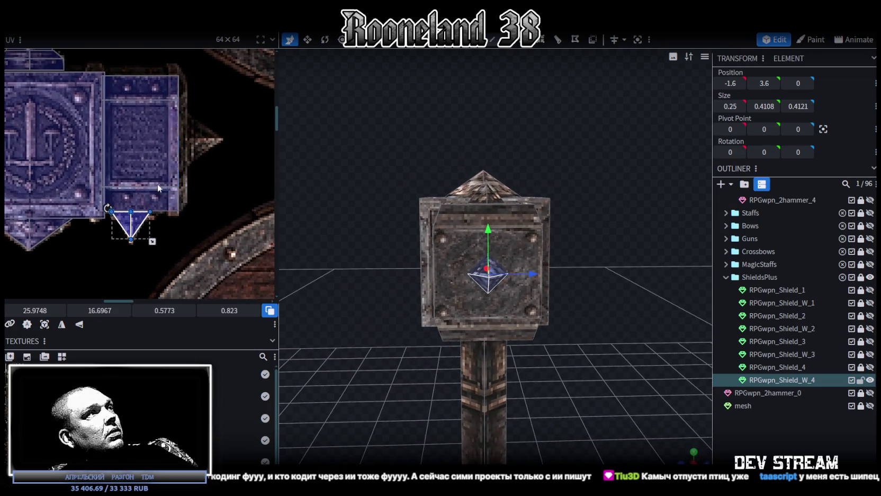
drag(141, 218, 208, 136)
right_click(208, 136)
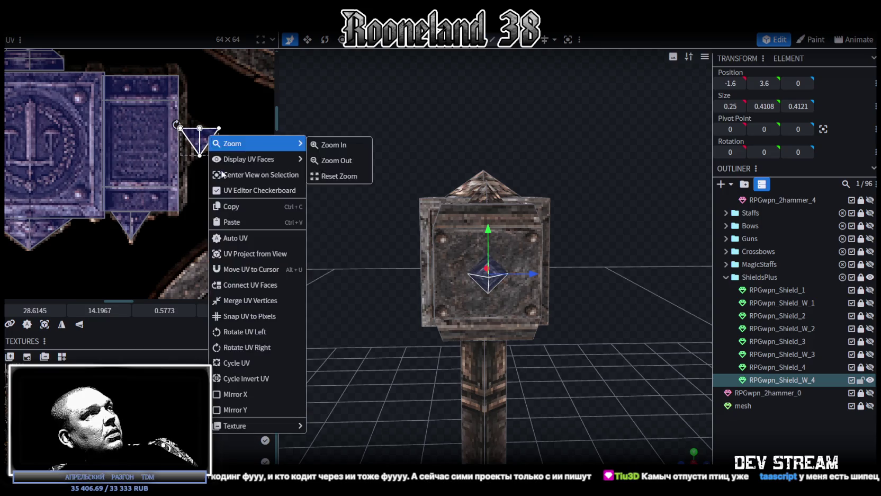
- Rotate the end spike's UV triangle left and enlarge it over the spike drawing
click(248, 330)
scroll(214, 165, up, 3)
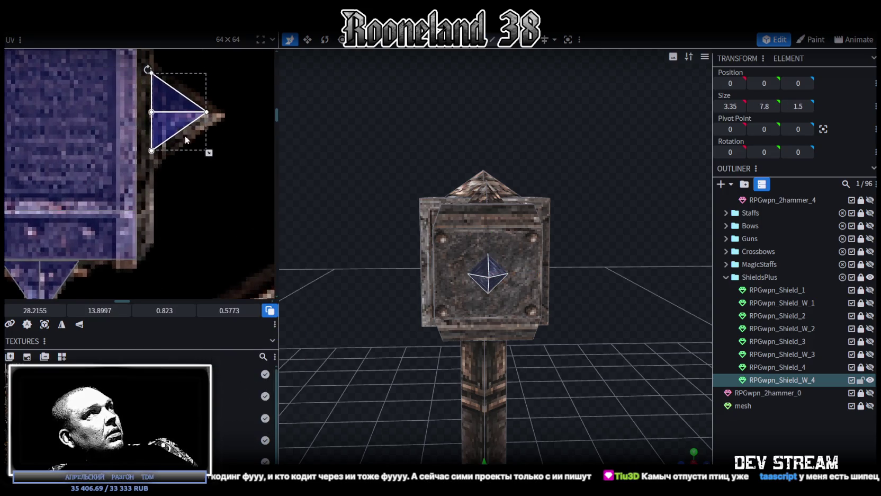
drag(190, 173, 195, 169)
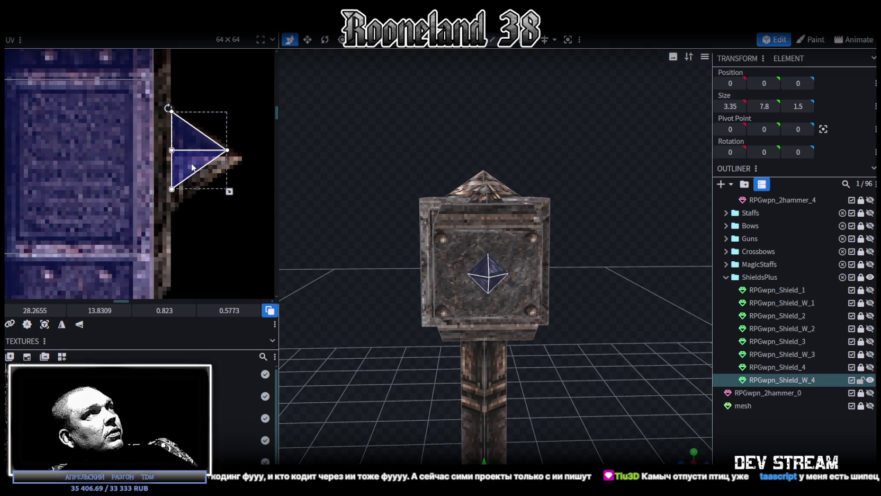
drag(231, 193, 239, 204)
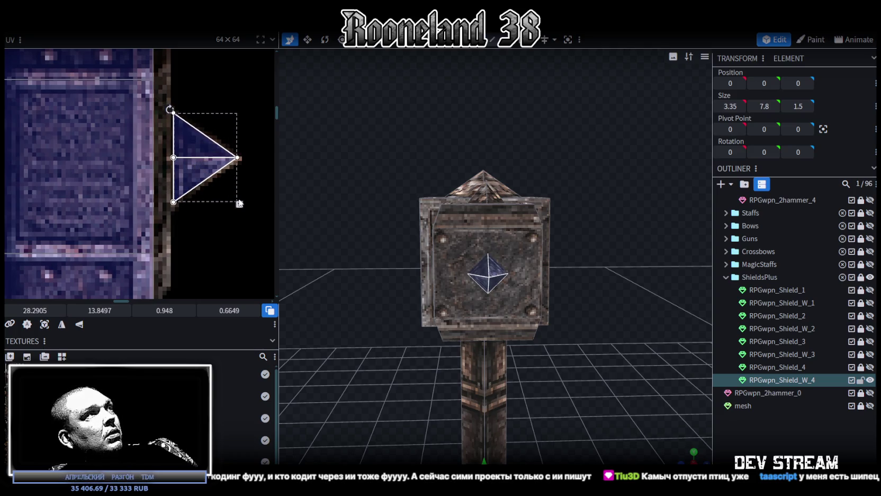
drag(195, 173, 196, 175)
- Select the end spike and copy and paste it
drag(476, 265, 572, 271)
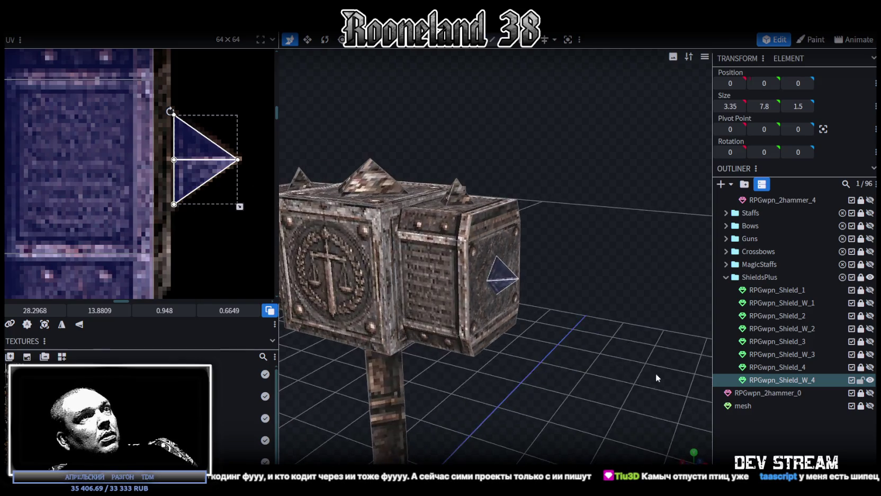
scroll(572, 271, up, 3)
click(516, 265)
drag(516, 284, 504, 331)
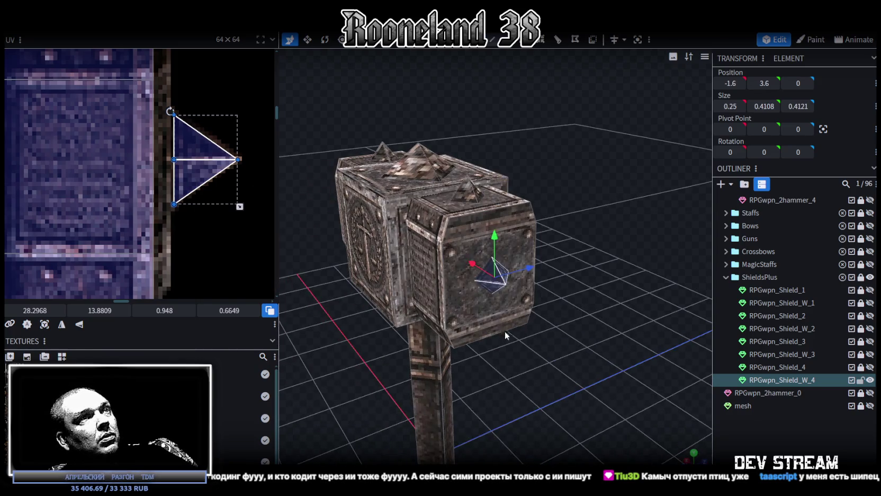
key(v)
mouse_move(512, 259)
mouse_down()
mouse_move(599, 312)
mouse_move(567, 288)
mouse_move(585, 324)
mouse_up()
scroll(617, 316, up, 3)
key(ctrl+c)
key(ctrl+v)
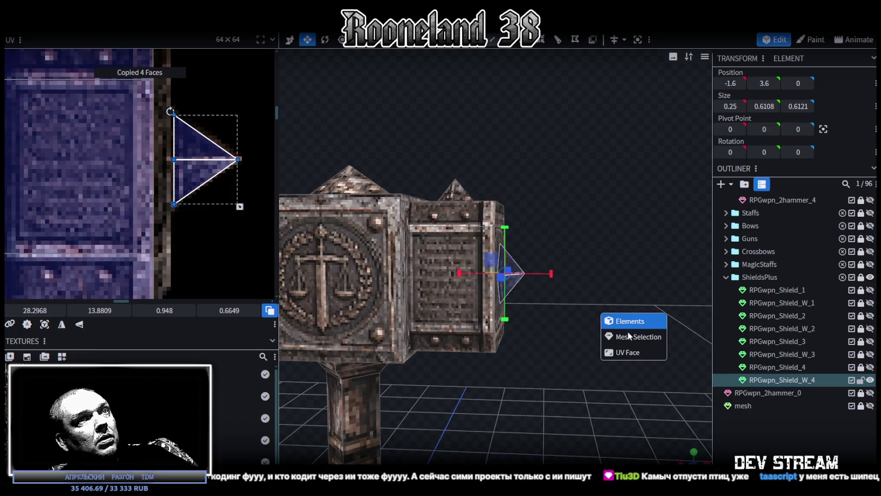
- Paste the spike as an element, flip it on X, and move its UV onto the other spike drawing
click(629, 335)
right_click(112, 34)
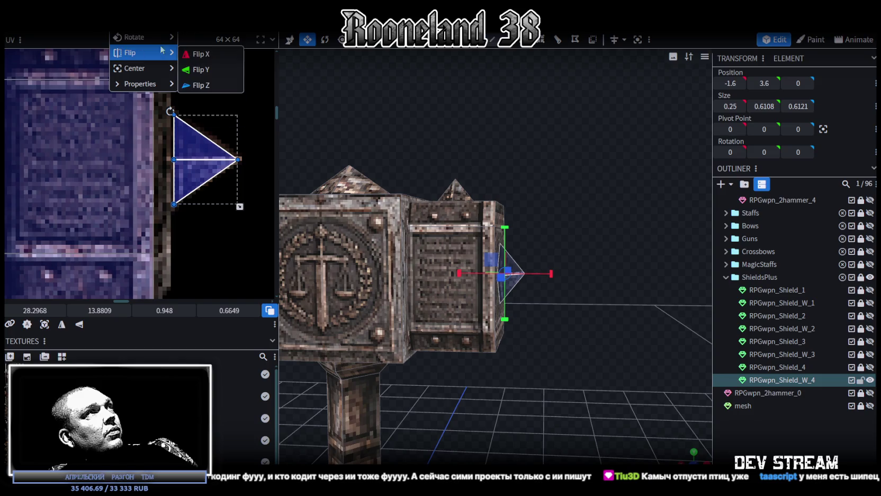
click(201, 53)
drag(413, 313, 419, 266)
scroll(153, 238, down, 3)
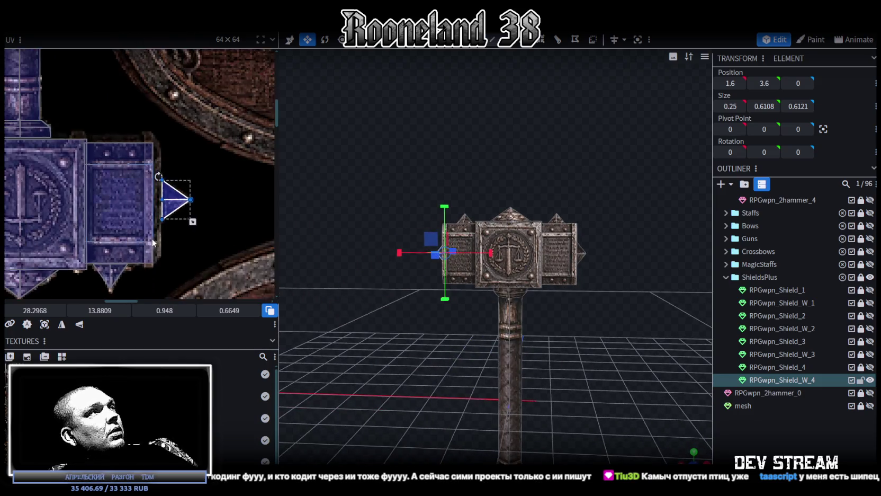
scroll(227, 258, down, 3)
shift+scroll(180, 228, right, 3)
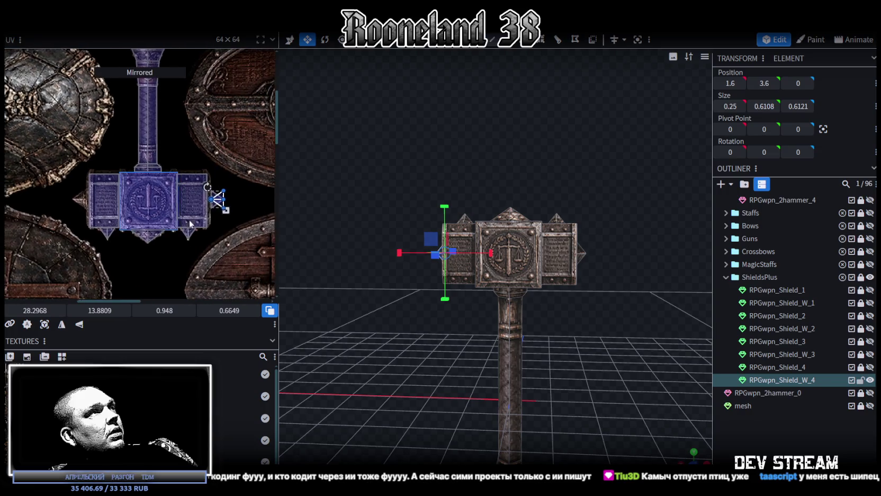
mouse_move(219, 198)
mouse_down()
mouse_move(90, 201)
mouse_move(138, 198)
mouse_up()
scroll(79, 200, up, 5)
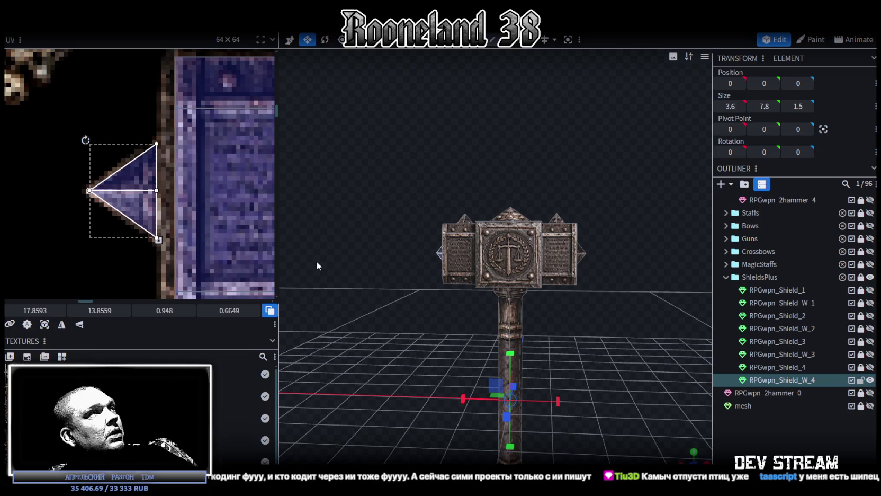
- Check the matching spike at 1.6, 3.6, 0 from the side, then select the hammer mesh
click(480, 383)
mouse_move(480, 383)
mouse_down()
mouse_move(455, 360)
mouse_move(533, 357)
mouse_up()
scroll(455, 360, up, 3)
scroll(445, 354, down, 3)
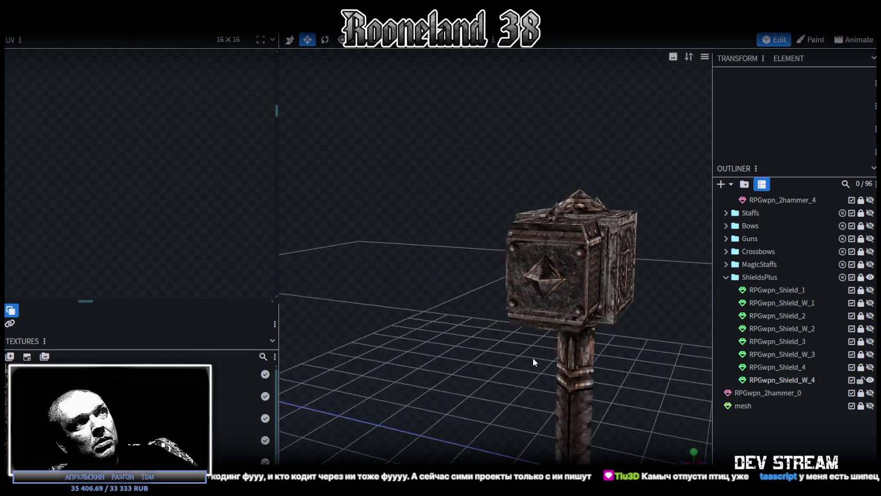
mouse_move(662, 392)
mouse_down()
mouse_move(435, 315)
mouse_move(540, 280)
mouse_up()
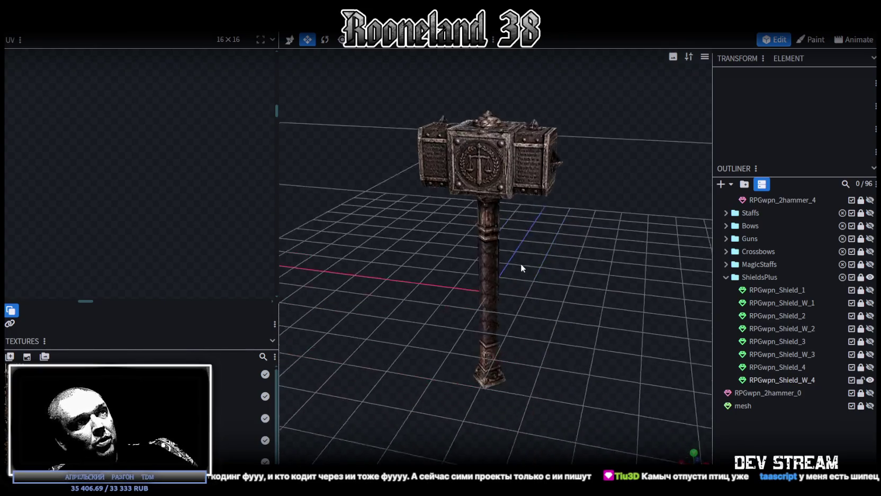
click(442, 153)
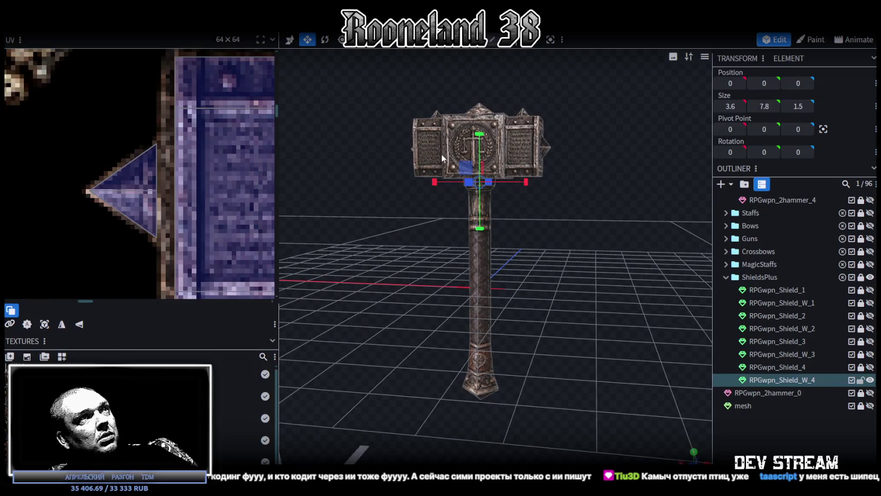
- Unhide the RPGwpn_Shield_4 shield and frame both the hammer and shield in view
click(870, 367)
scroll(659, 312, down, 3)
drag(660, 313, 630, 340)
scroll(170, 174, down, 3)
scroll(170, 173, down, 2)
scroll(176, 170, down, 1)
scroll(168, 196, down, 2)
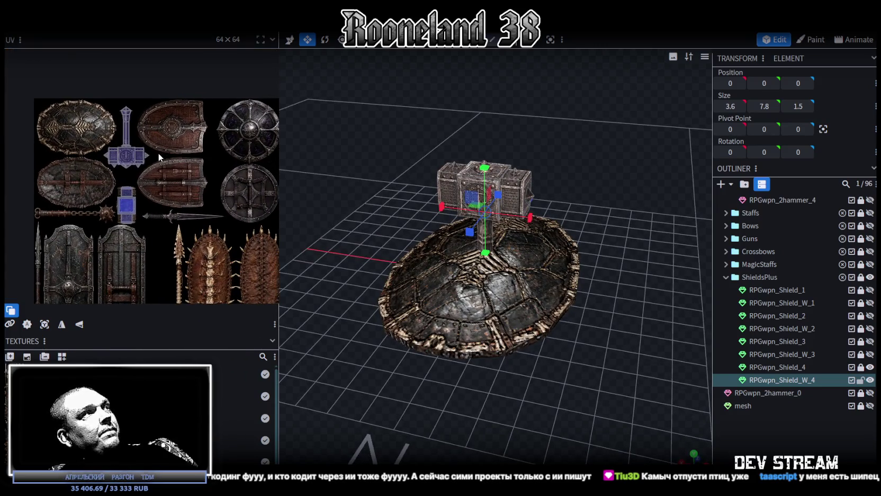
scroll(157, 153, up, 2)
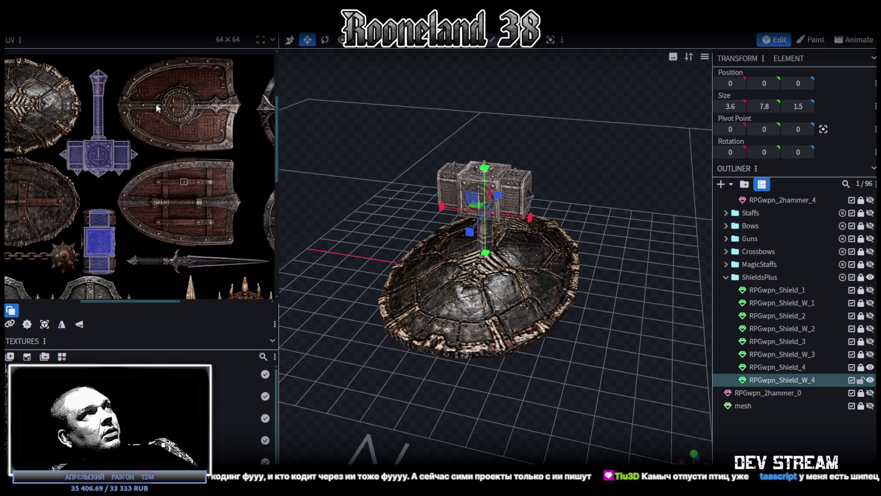
right_drag(355, 335, 460, 313)
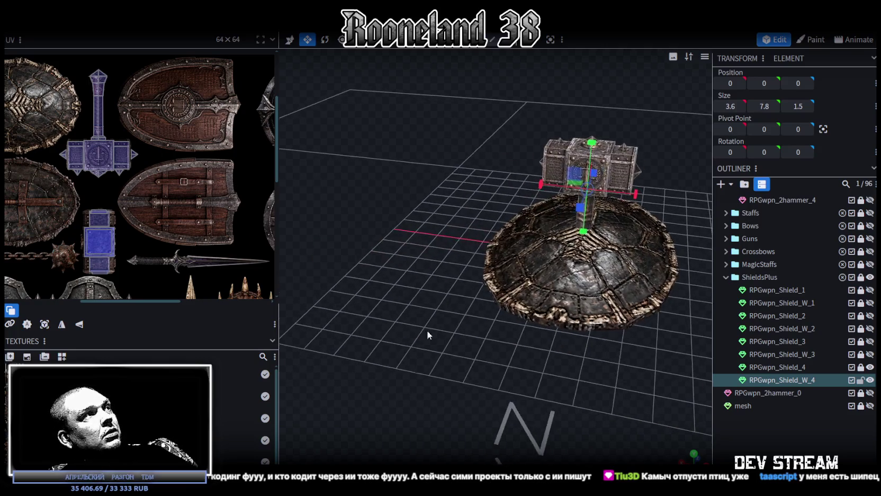
scroll(196, 199, up, 1)
right_drag(196, 199, 122, 228)
drag(360, 318, 416, 305)
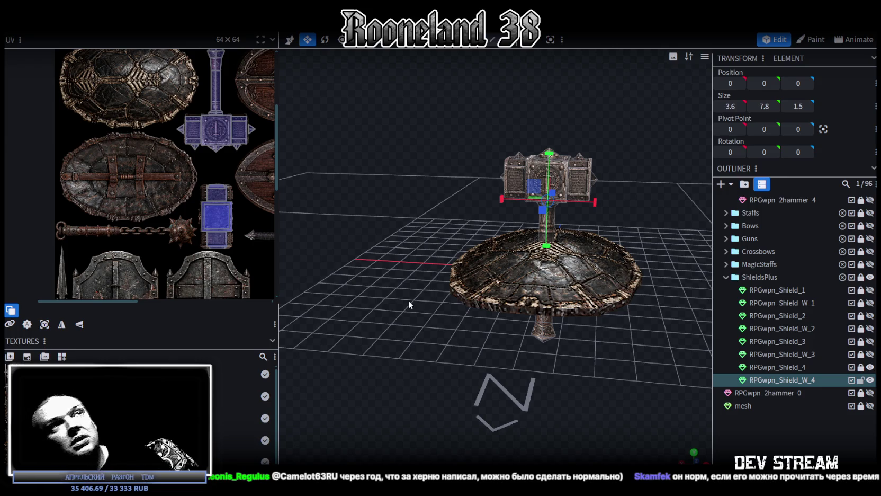
scroll(409, 305, up, 3)
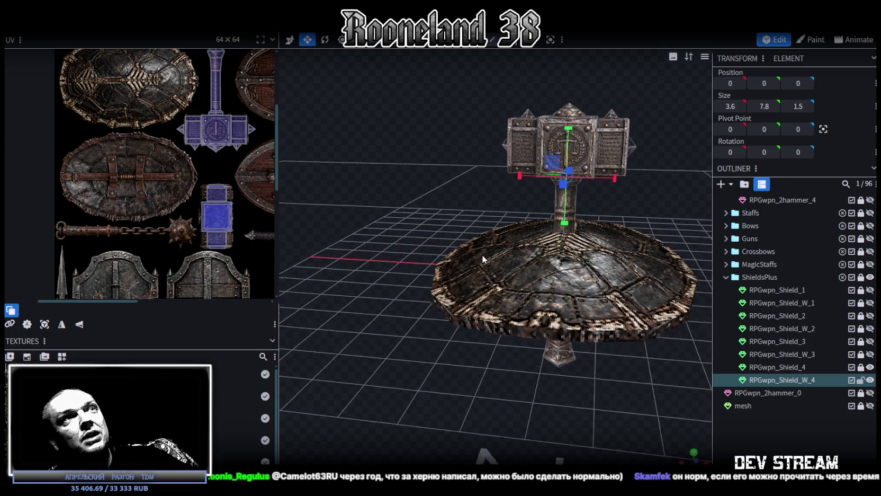
- Resize the central hammer-head cube to a Y size of 1.4, keeping it at Y 3.6
scroll(482, 254, up, 2)
scroll(424, 284, up, 2)
scroll(604, 232, up, 3)
mouse_move(546, 250)
mouse_down()
mouse_move(604, 238)
mouse_move(550, 233)
mouse_move(602, 210)
mouse_move(587, 190)
mouse_move(584, 200)
mouse_up()
click(604, 237)
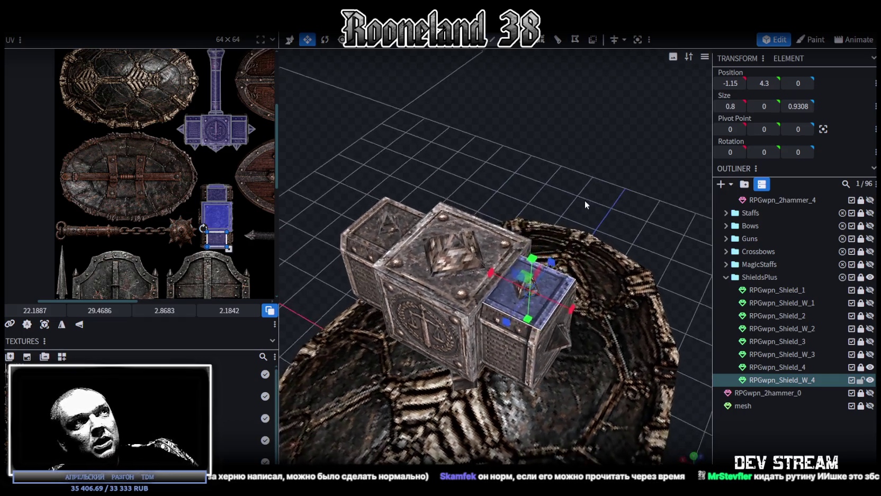
click(408, 216)
mouse_move(408, 216)
mouse_down()
mouse_move(589, 157)
mouse_move(584, 99)
mouse_up()
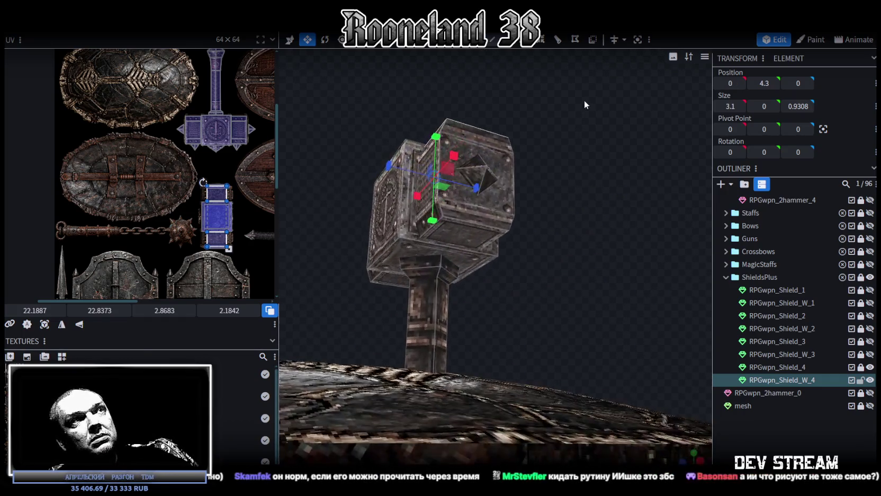
key(ctrl+z)
mouse_move(472, 240)
mouse_down()
mouse_move(597, 274)
mouse_move(576, 305)
mouse_move(581, 297)
mouse_up()
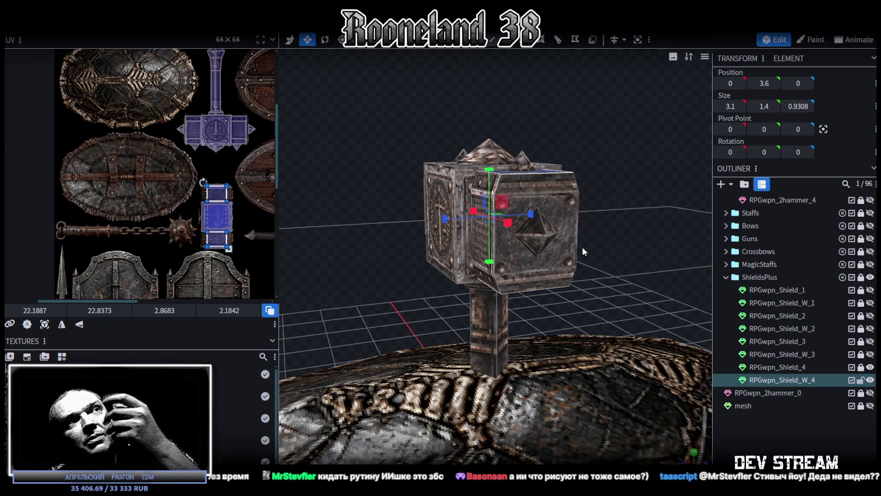
drag(578, 246, 609, 233)
drag(612, 260, 632, 250)
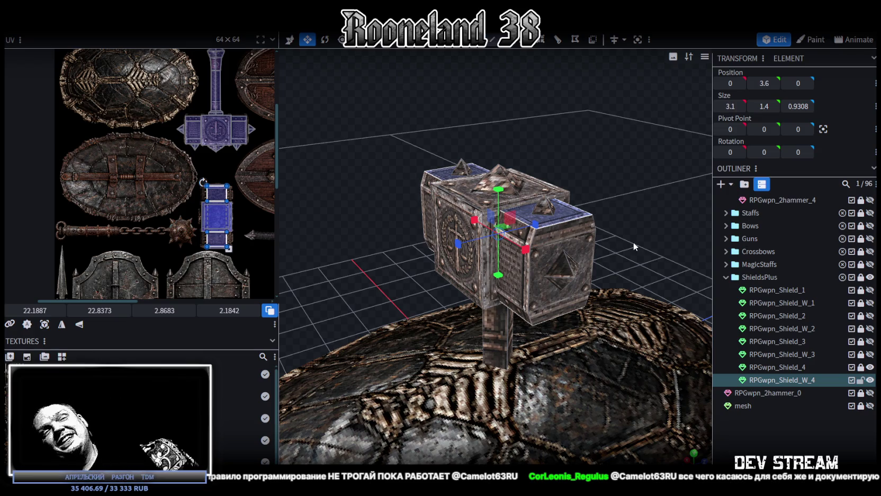
- Save the hammer model with Ctrl+S
mouse_move(635, 246)
mouse_down()
mouse_move(631, 98)
mouse_move(583, 138)
mouse_move(599, 138)
mouse_up()
scroll(599, 137, down, 2)
key(ctrl+s)
mouse_move(610, 146)
mouse_down()
mouse_move(608, 255)
mouse_move(662, 276)
mouse_up()
- Rename the tall 3.6 × 7.8 × 1.5 element to RPGwpn_Shield_W_5
click(807, 382)
key(BackSpace)
text(5)
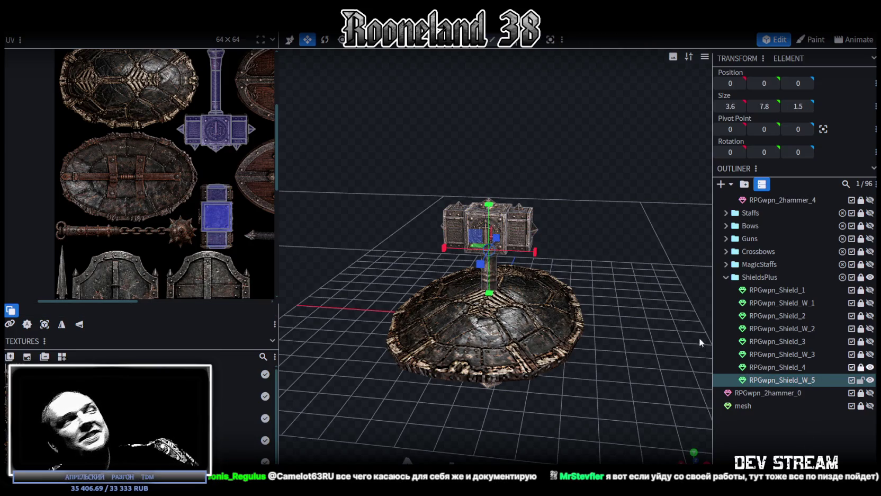
scroll(169, 217, down, 2)
scroll(169, 217, down, 1)
scroll(162, 216, up, 2)
scroll(164, 217, up, 3)
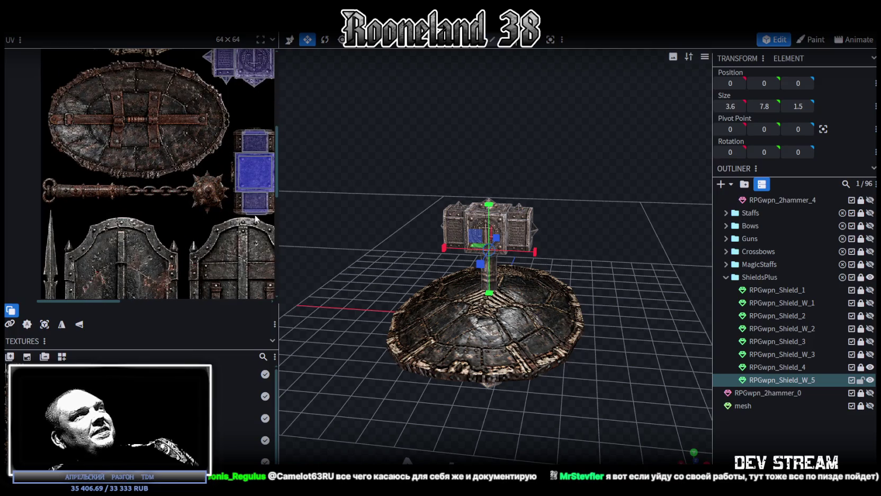
scroll(216, 206, down, 2)
scroll(197, 215, down, 1)
scroll(197, 214, down, 1)
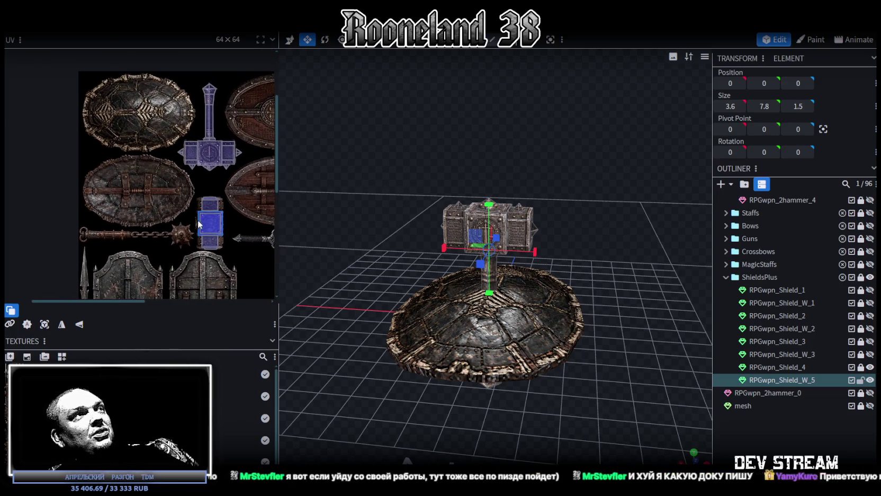
drag(633, 243, 647, 229)
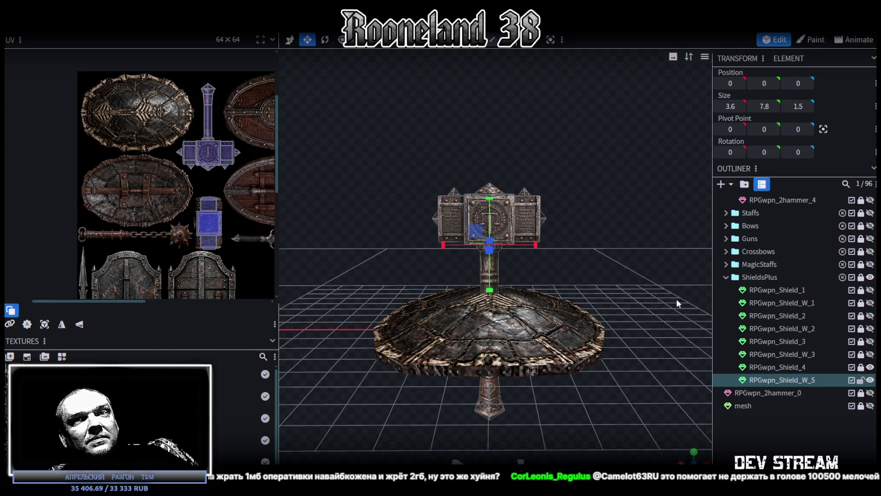
- Inspect the hammer and shield, save RPGweapon.bbmodel, and switch to the Unity editor
mouse_move(676, 301)
mouse_down()
mouse_move(611, 286)
mouse_move(641, 297)
mouse_move(547, 324)
mouse_move(624, 267)
mouse_up()
scroll(610, 286, up, 2)
scroll(641, 297, up, 3)
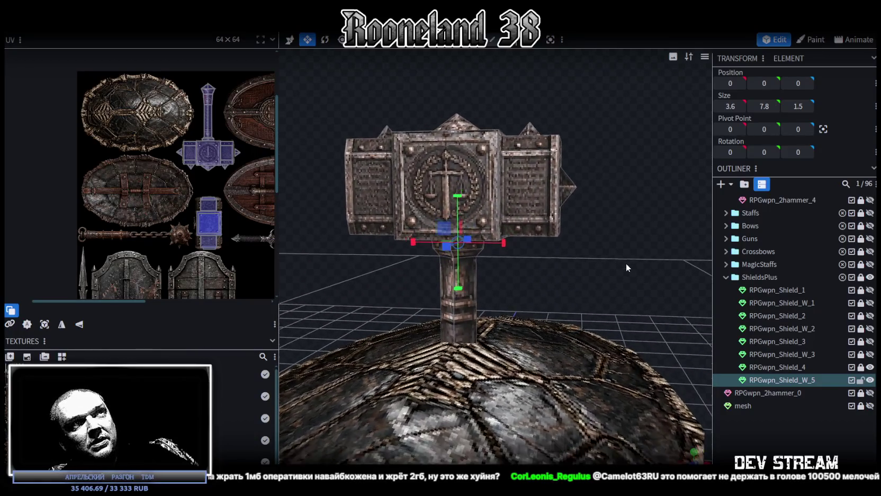
drag(624, 264, 611, 258)
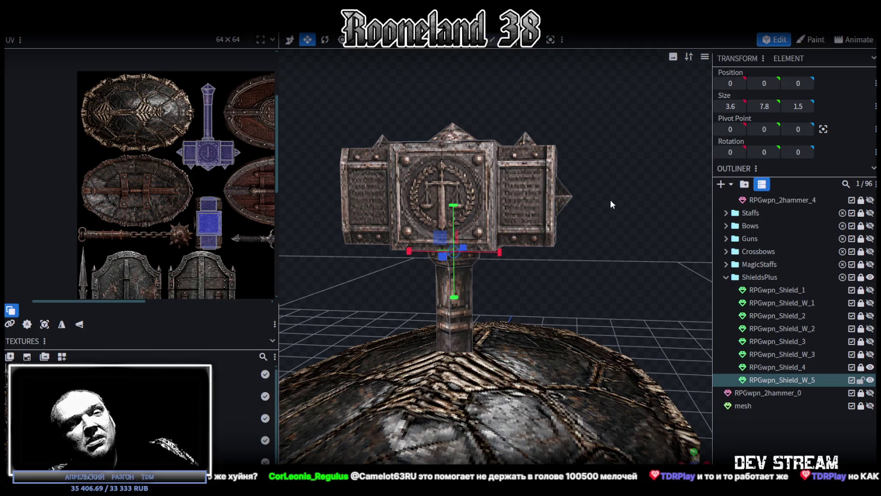
right_drag(609, 204, 608, 214)
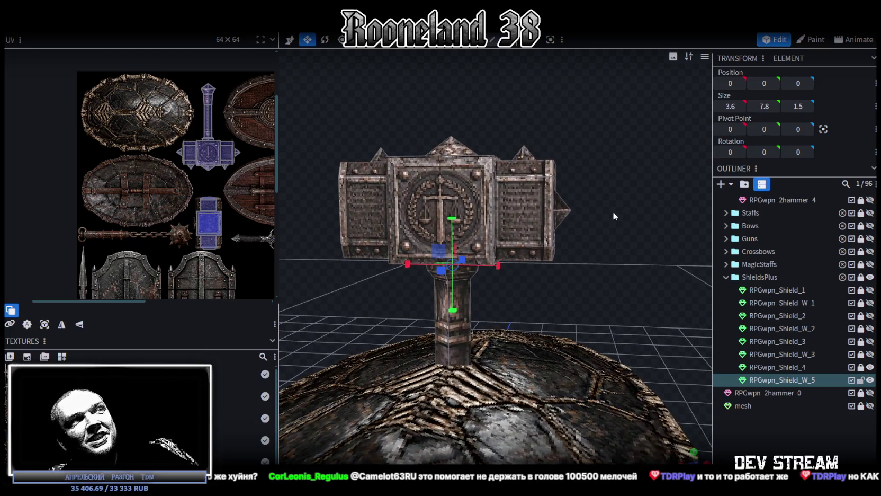
mouse_move(608, 204)
mouse_down()
mouse_move(642, 240)
mouse_move(609, 255)
mouse_up()
key(ctrl+s)
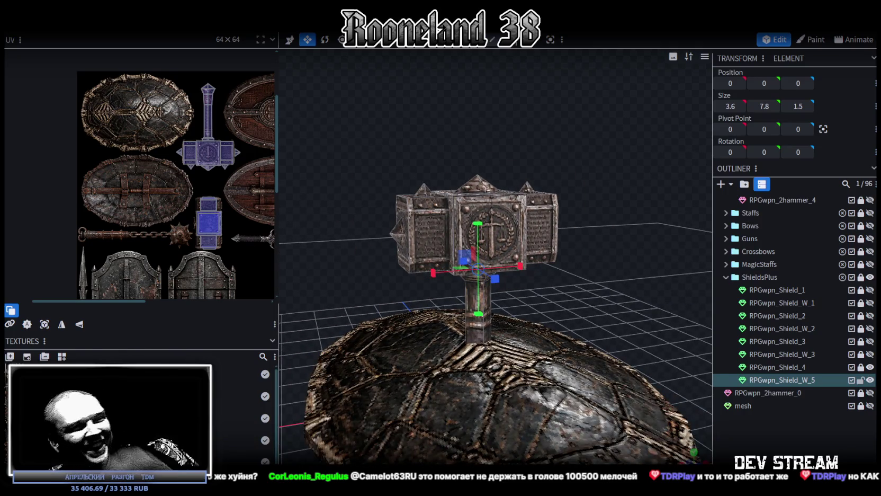
key(alt+Tab)
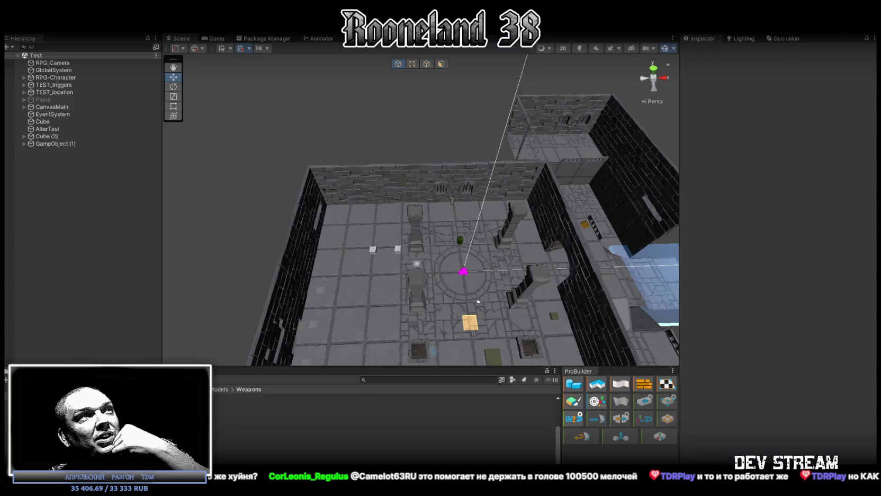
- Select the GameObject (1) platform and undo its accidental move back to 0, 0, 0
alt+drag(450, 260, 548, 227)
mouse_move(548, 228)
right_down()
mouse_move(449, 221)
mouse_move(454, 212)
mouse_move(420, 234)
right_up()
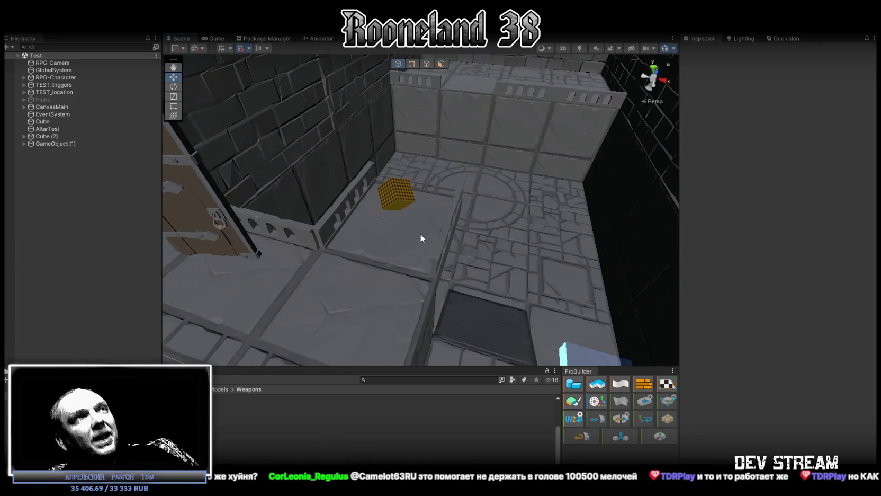
click(420, 233)
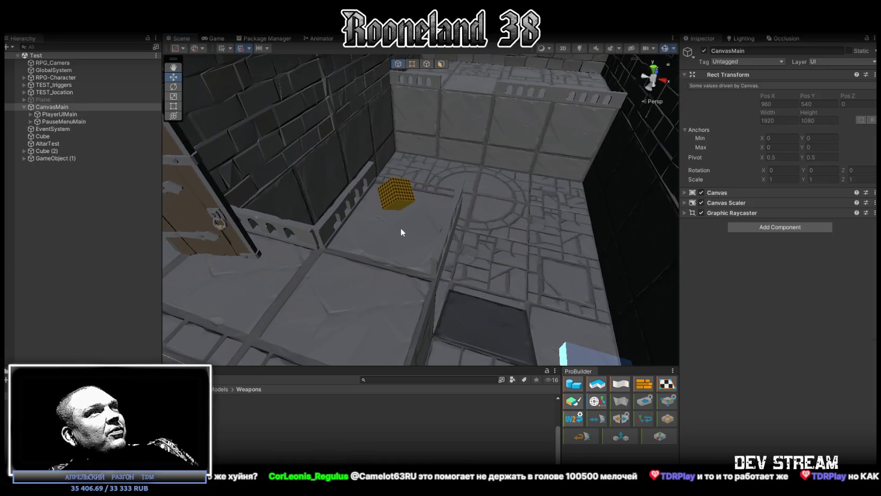
click(401, 228)
key(f)
double_click(84, 173)
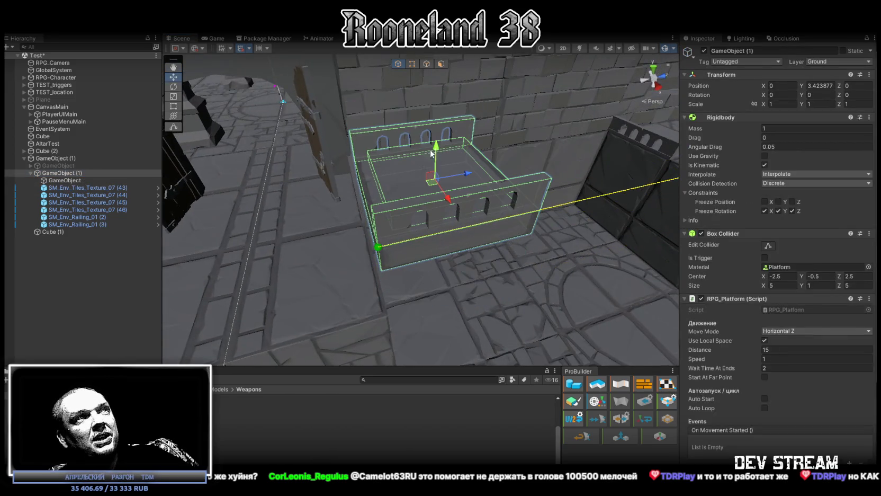
key(ctrl+z)
alt+drag(380, 227, 524, 257)
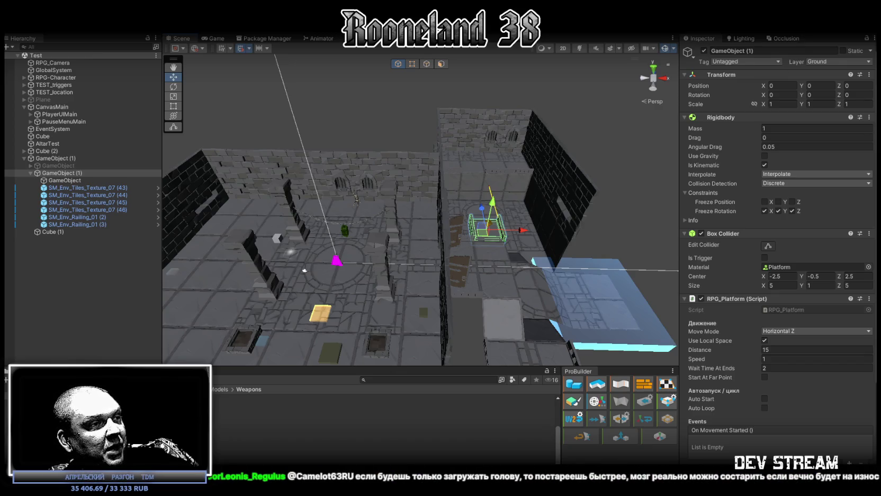
- Review the lifetime net revenue on the Tell Some Story: Foz sales report, then return to Unity
key(alt+Tab)
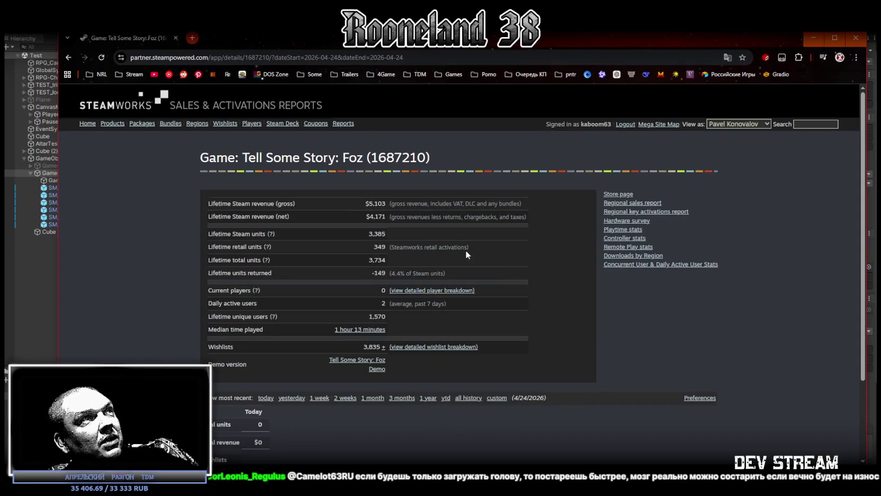
click(835, 38)
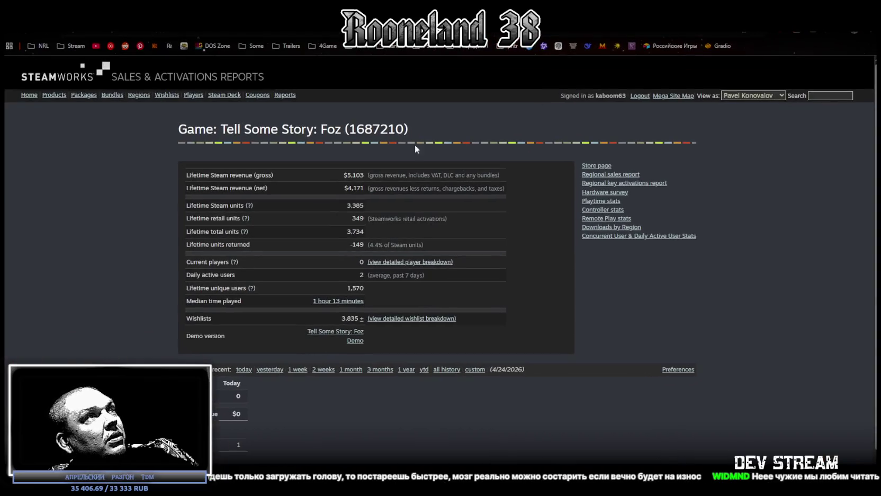
drag(347, 188, 361, 188)
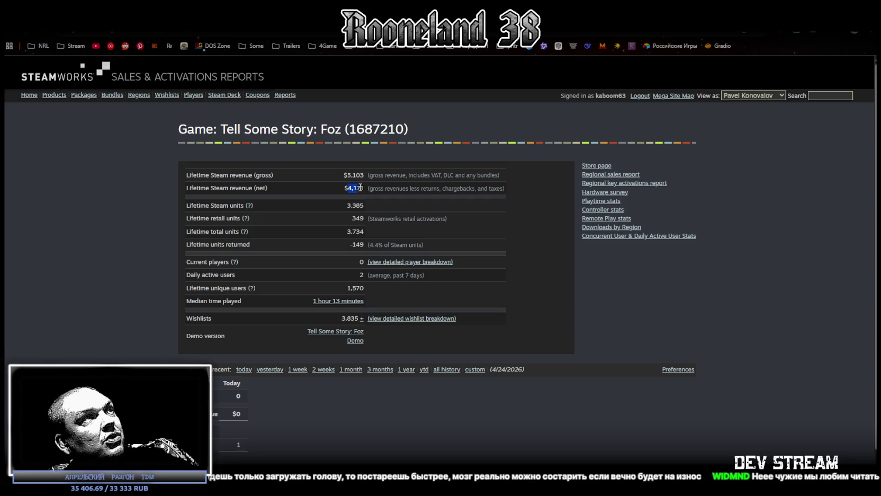
click(451, 206)
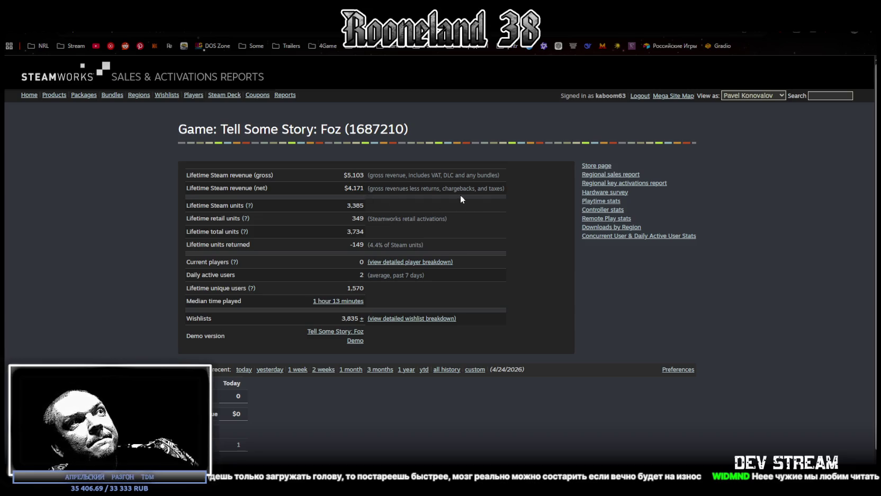
drag(363, 188, 347, 189)
click(479, 204)
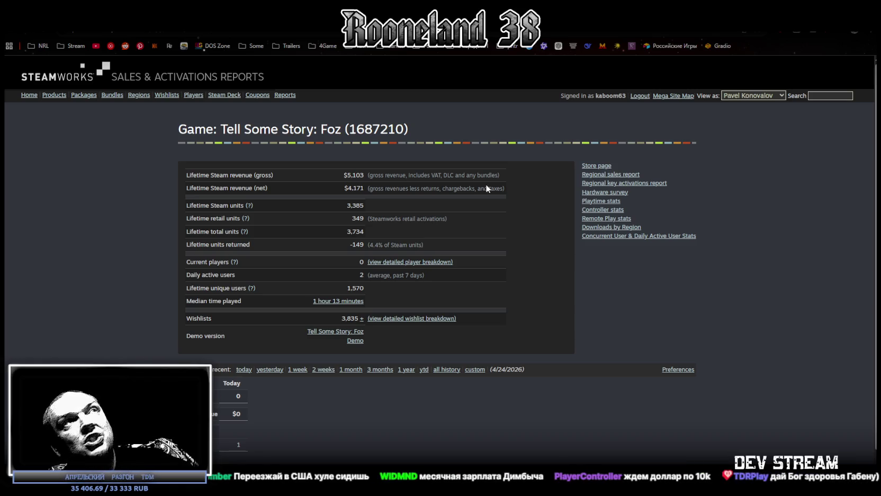
key(alt+Tab)
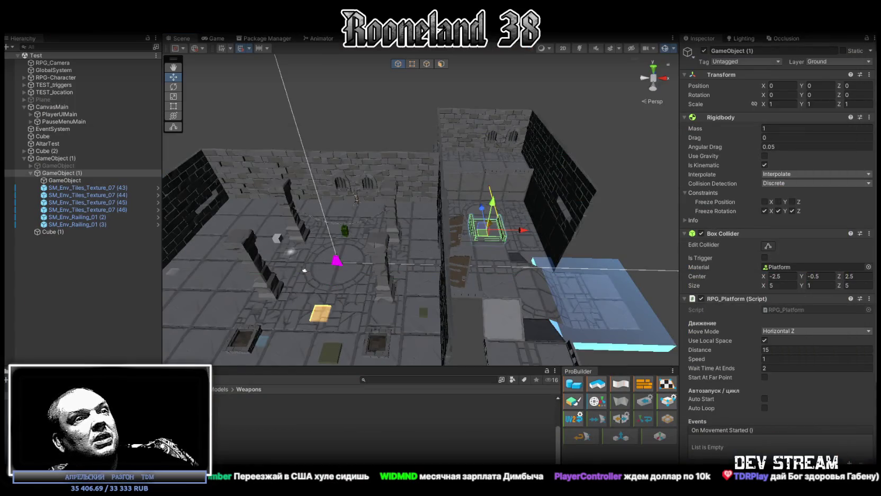
click(836, 349)
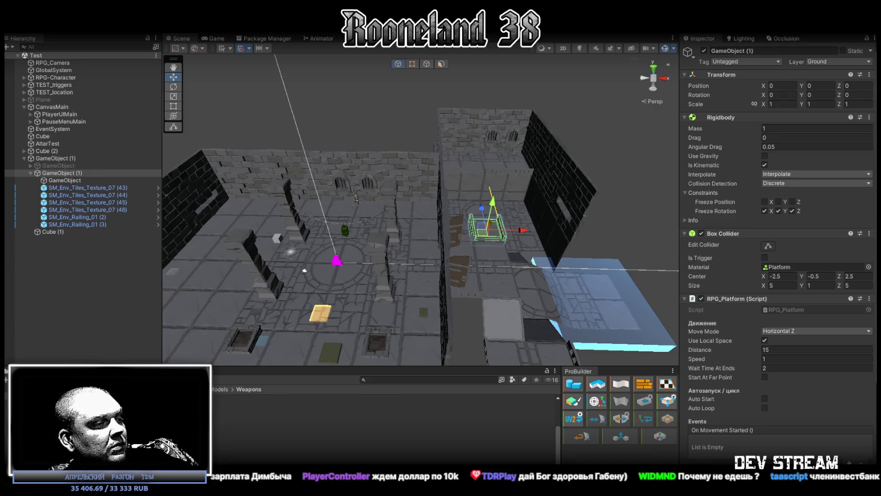
key(alt+Tab)
- Zoom the Blockbench viewport in on the hammer and shield model
scroll(576, 224, down, 3)
scroll(614, 208, up, 2)
scroll(614, 222, up, 2)
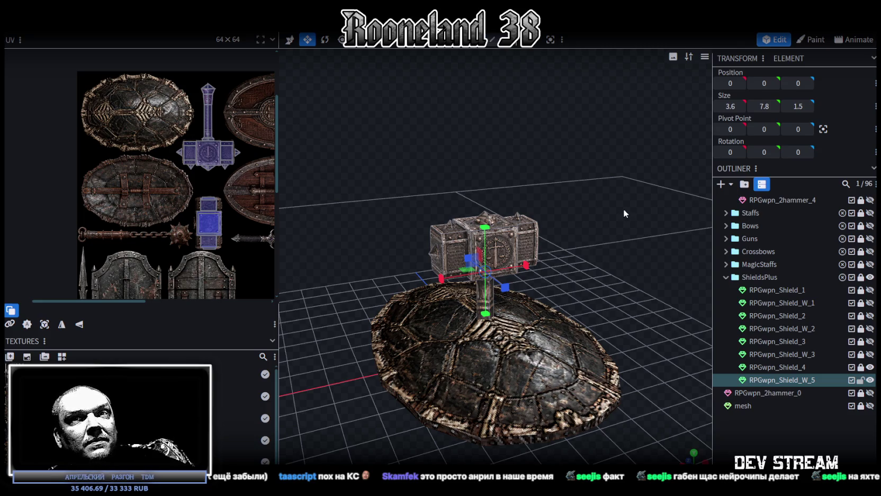
- Inspect the hammer head from front, side and above, selecting its right spike
scroll(581, 195, up, 2)
scroll(618, 157, up, 3)
mouse_move(618, 153)
mouse_down()
mouse_move(686, 191)
mouse_move(623, 203)
mouse_move(642, 193)
mouse_move(612, 209)
mouse_move(635, 198)
mouse_up()
scroll(642, 194, up, 3)
scroll(638, 200, down, 5)
mouse_move(505, 191)
mouse_down()
mouse_move(385, 142)
mouse_move(617, 146)
mouse_move(621, 195)
mouse_move(608, 179)
mouse_move(578, 185)
mouse_up()
scroll(603, 189, up, 2)
mouse_move(461, 202)
mouse_down()
mouse_move(437, 181)
mouse_move(477, 159)
mouse_move(545, 171)
mouse_up()
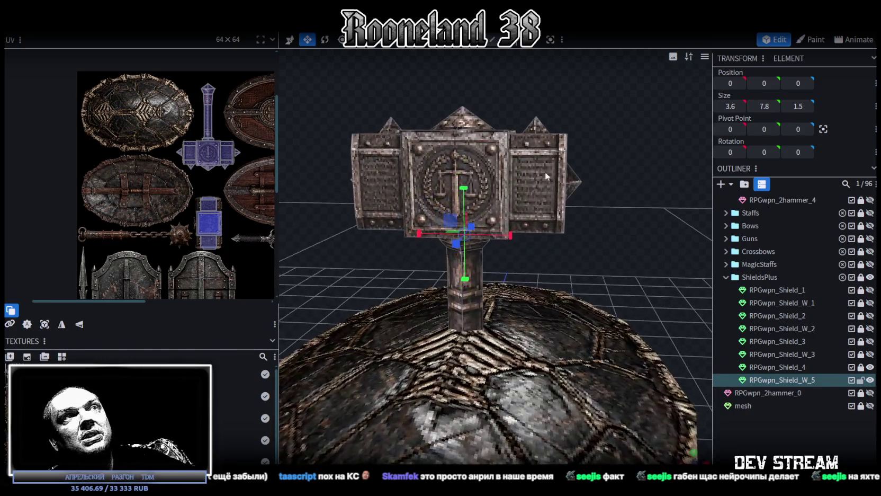
click(576, 183)
mouse_move(572, 217)
mouse_down()
mouse_move(621, 269)
mouse_move(657, 265)
mouse_move(377, 131)
mouse_move(390, 140)
mouse_move(503, 142)
mouse_move(556, 174)
mouse_move(615, 231)
mouse_move(601, 227)
mouse_up()
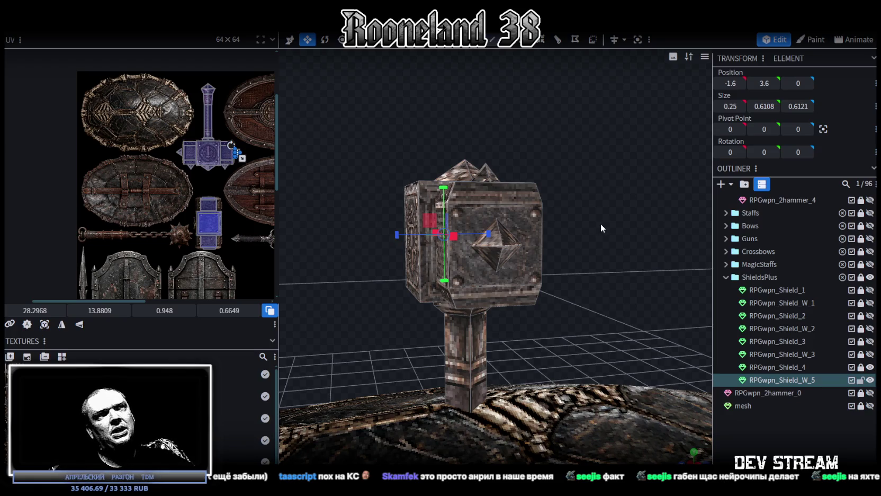
drag(599, 224, 471, 241)
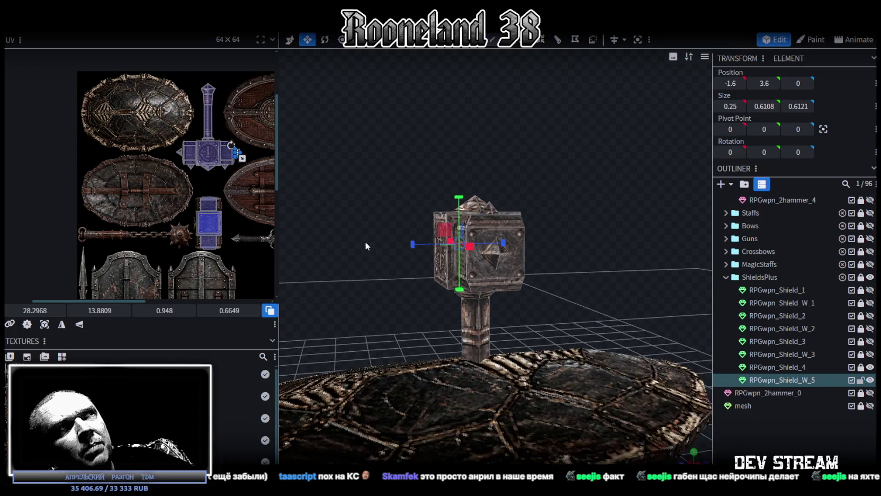
mouse_move(472, 242)
mouse_down()
mouse_move(567, 280)
mouse_move(584, 297)
mouse_move(540, 247)
mouse_move(507, 251)
mouse_up()
drag(611, 236, 478, 233)
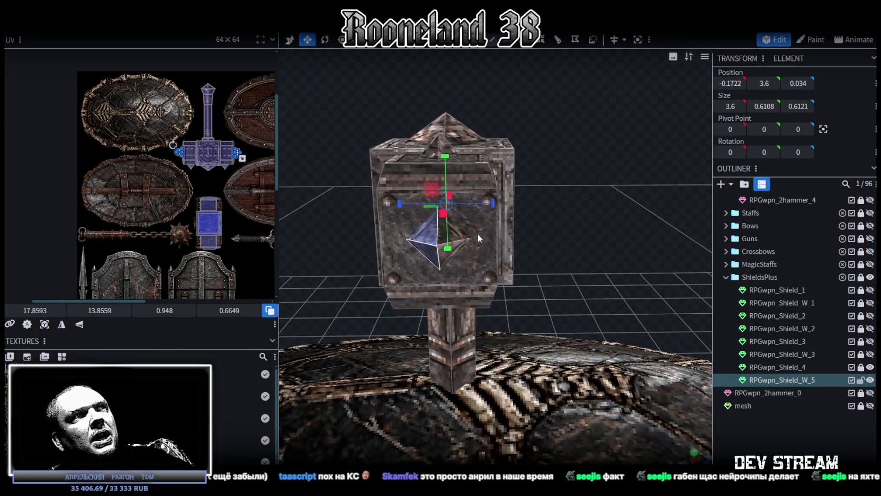
scroll(516, 270, down, 3)
mouse_move(516, 270)
mouse_down()
mouse_move(573, 252)
mouse_move(698, 251)
mouse_up()
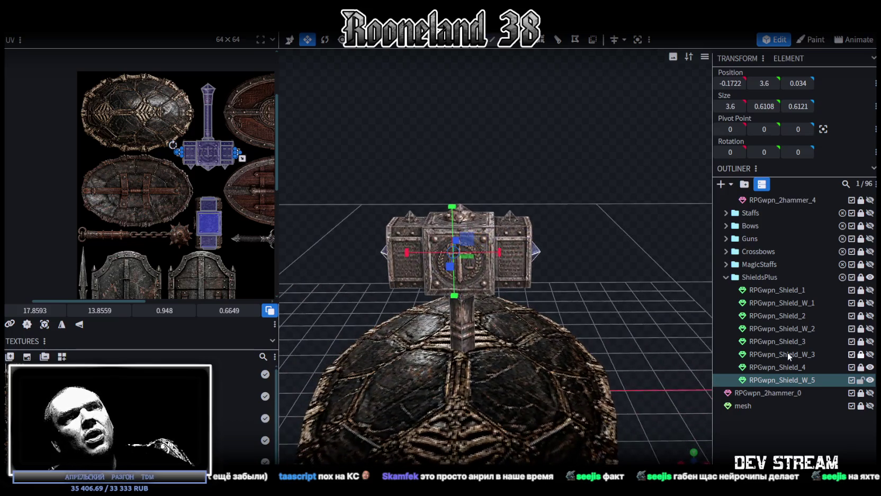
- Duplicate the mesh, place the copy above RPGwpn_Shield_W_5, and name it RPGwpn_Shield_W_4
key(ctrl+d)
drag(825, 384, 801, 394)
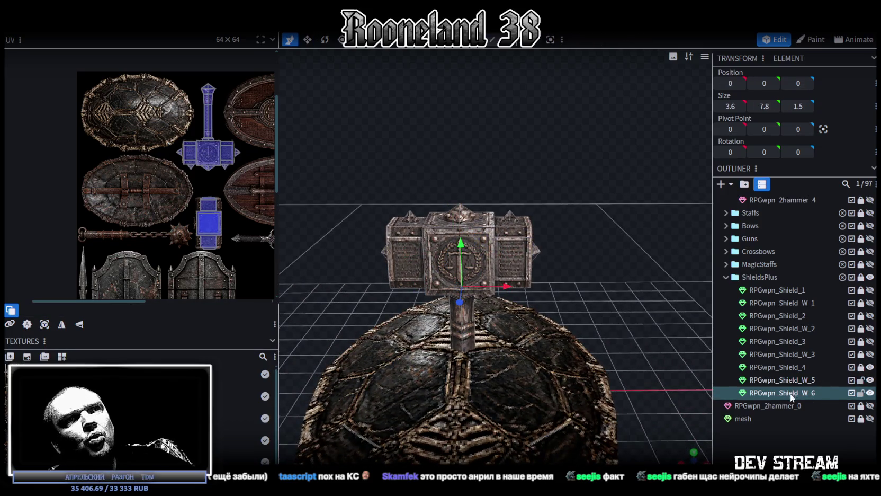
double_click(814, 380)
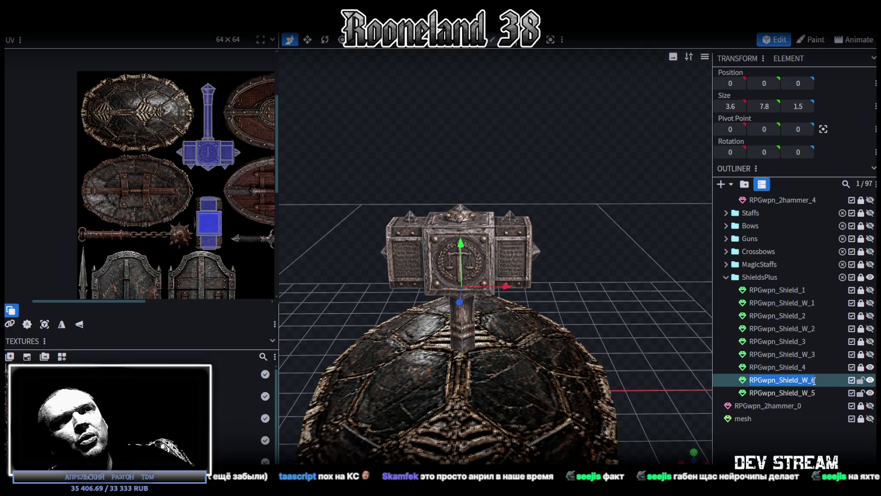
key(BackSpace)
text(4)
key(Return)
- Lock RPGwpn_Shield_W_5 and select RPGwpn_Shield_W_4
click(794, 393)
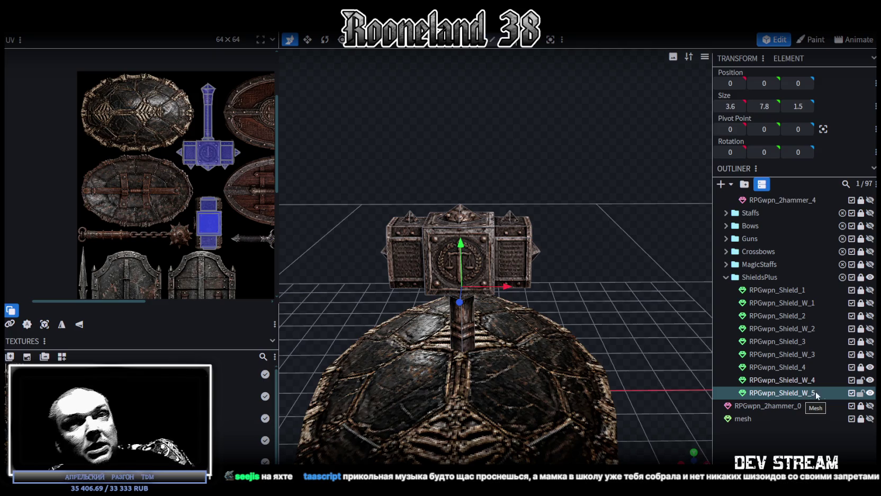
click(860, 392)
click(808, 380)
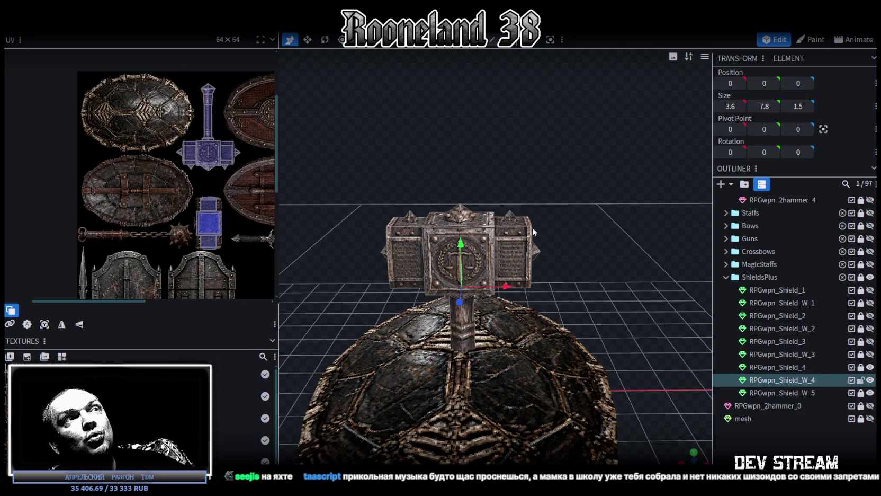
drag(607, 257, 598, 236)
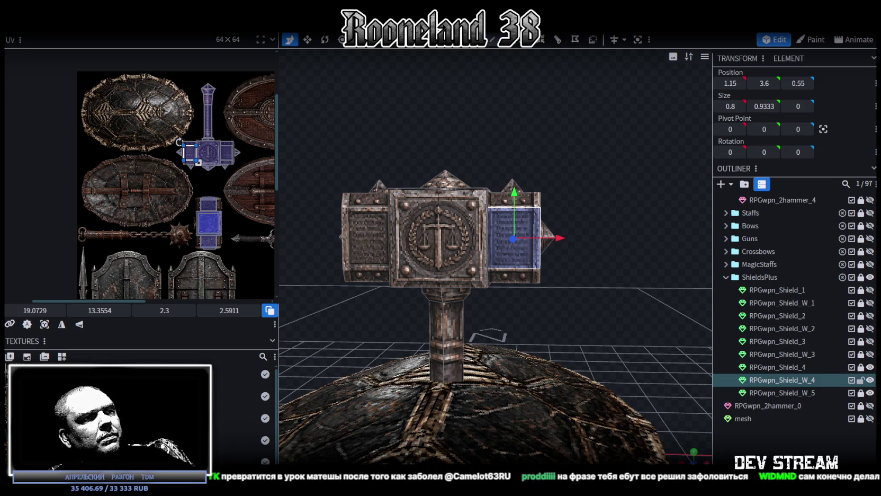
- Bring up the shield-and-hammer reference image in Windows Photos
key(alt+Tab)
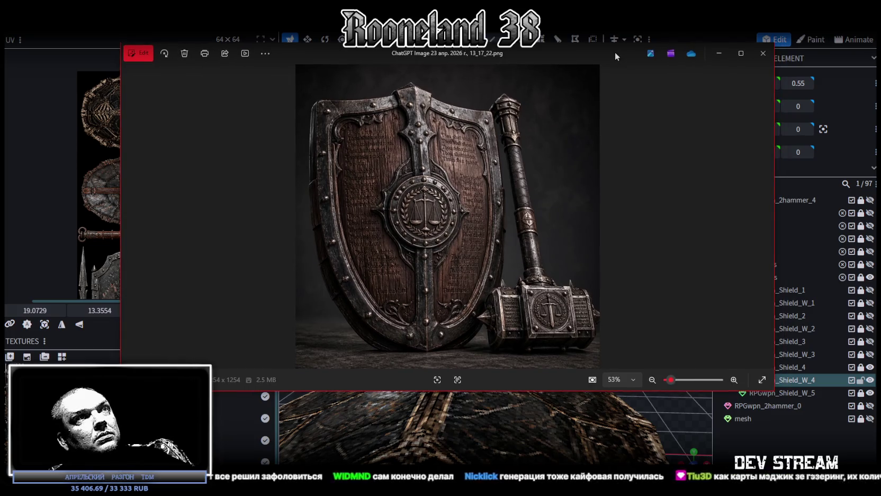
- Compare the reference image with the hammer model, then drag the Photos viewer aside
key(alt+Tab)
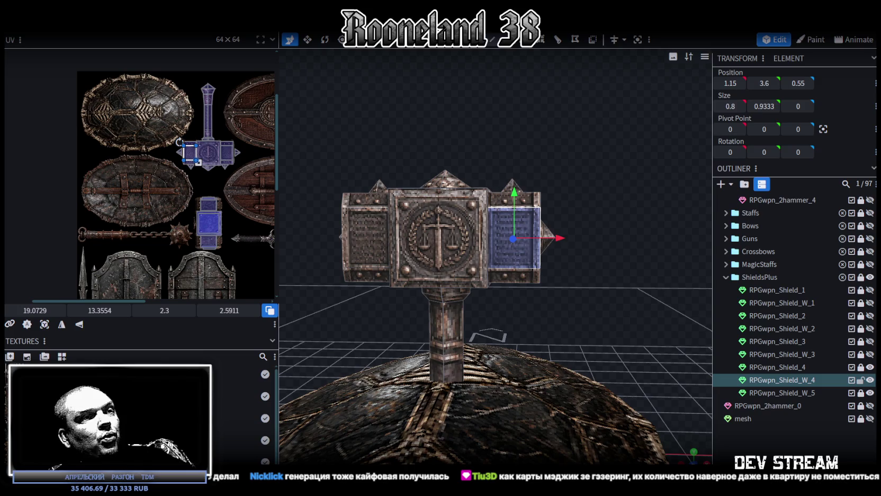
key(alt+Tab)
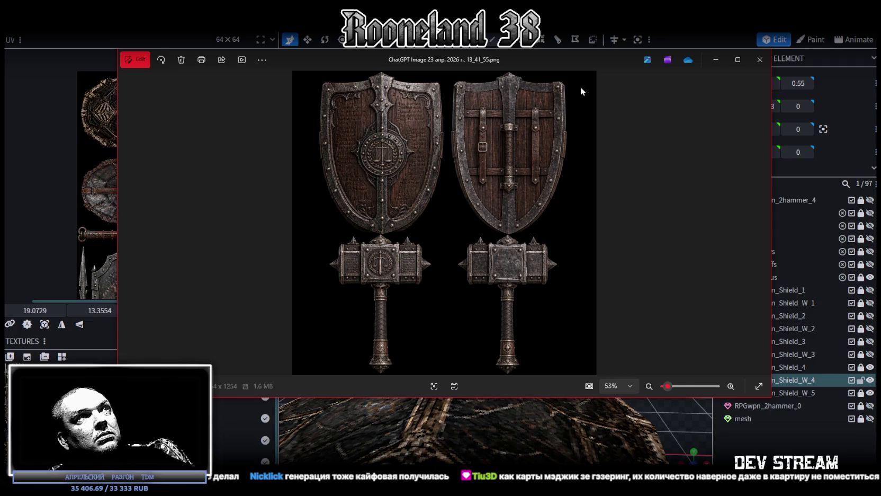
drag(557, 58, 516, 476)
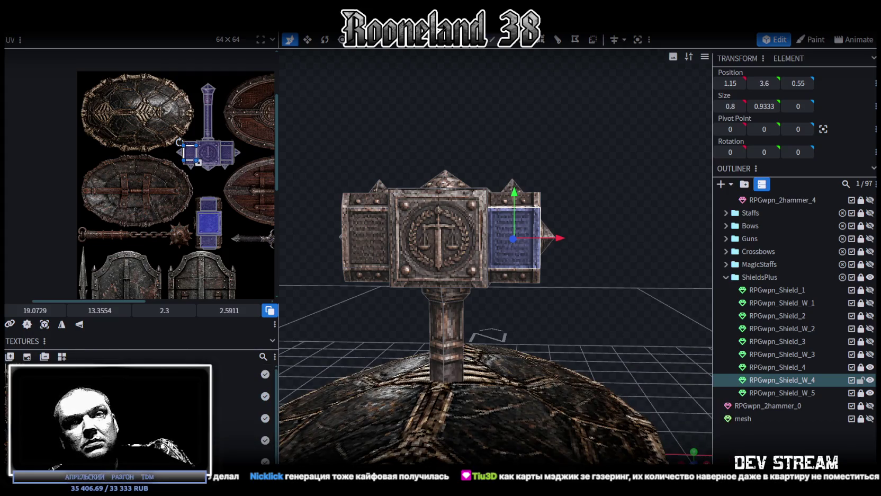
- Select the hammer head's front centre face and save RPGweapon.bbmodel
mouse_move(413, 310)
mouse_down()
mouse_move(424, 264)
mouse_move(396, 312)
mouse_up()
click(433, 247)
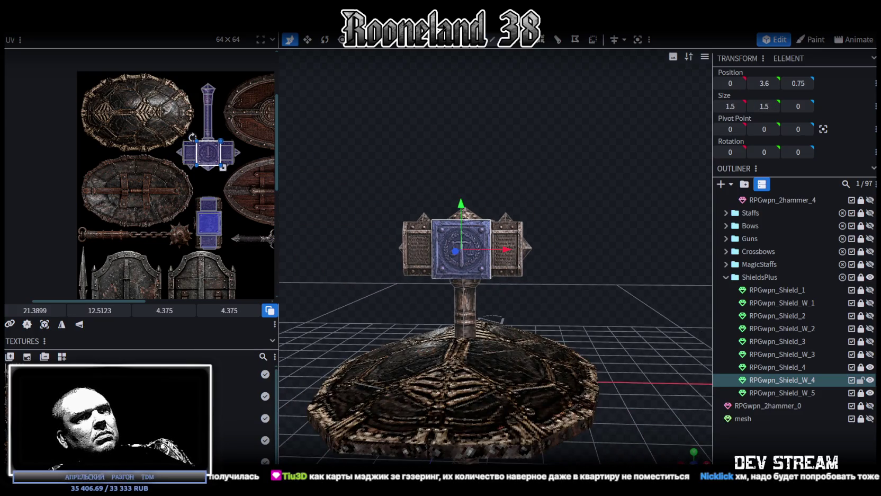
drag(690, 448, 552, 300)
scroll(552, 301, up, 2)
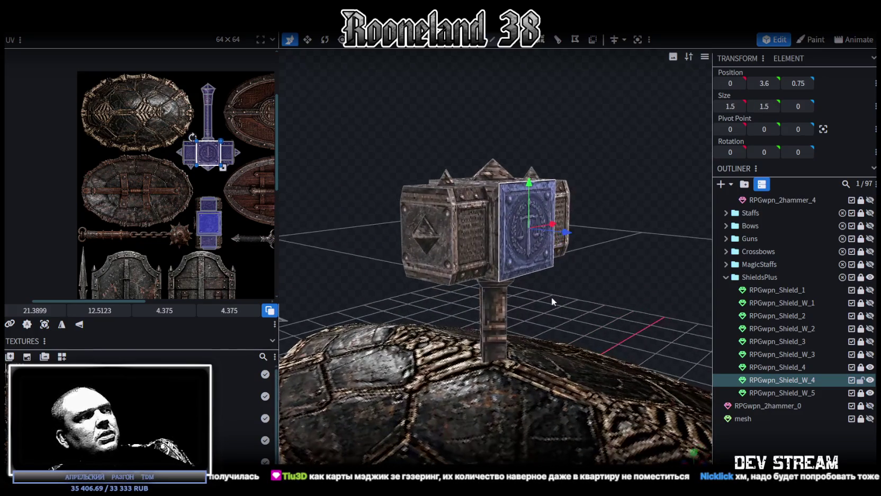
key(ctrl+s)
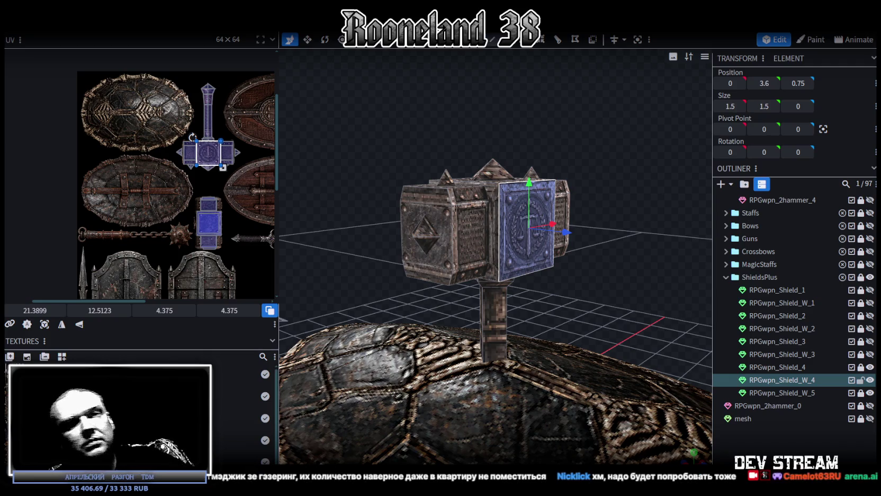
- Select and inspect the hammer head's top face, then zoom out
drag(609, 317, 668, 340)
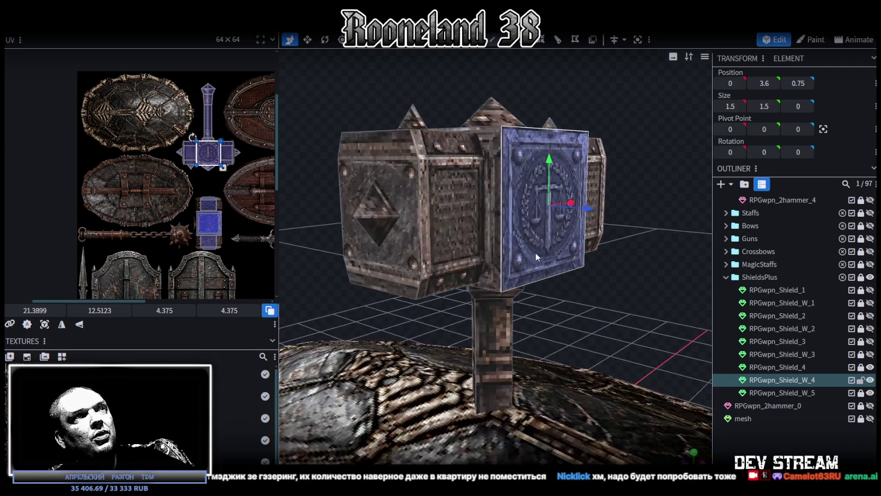
click(516, 227)
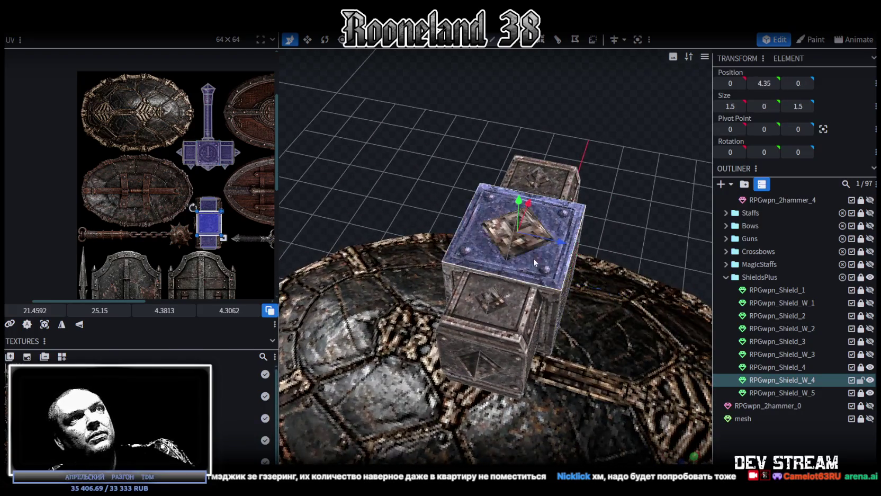
mouse_move(516, 228)
mouse_down()
mouse_move(521, 253)
mouse_move(640, 340)
mouse_move(643, 326)
mouse_up()
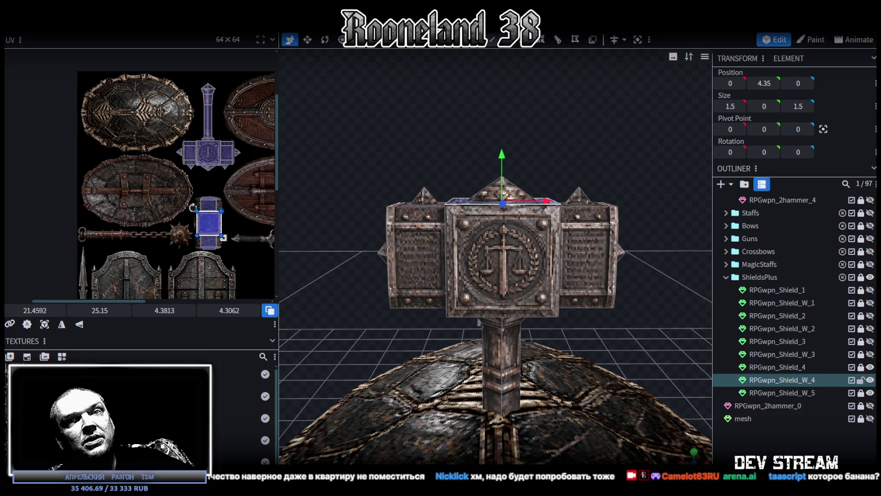
scroll(539, 412, down, 2)
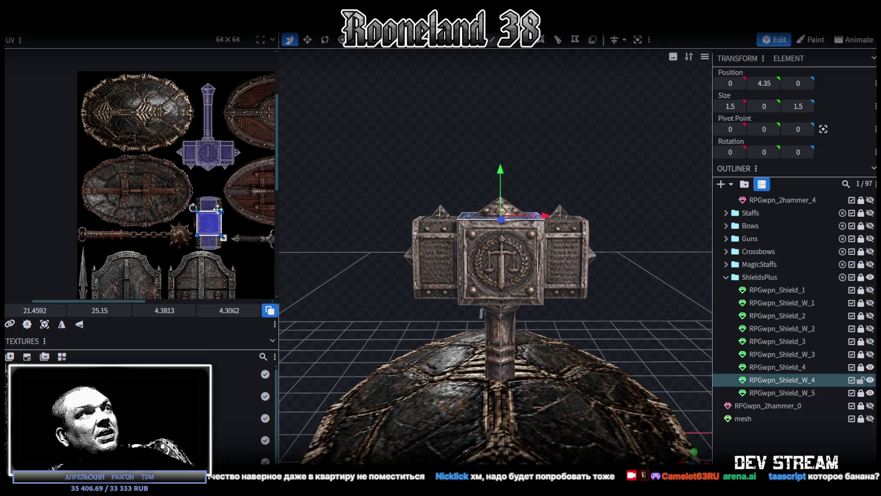
drag(277, 145, 338, 152)
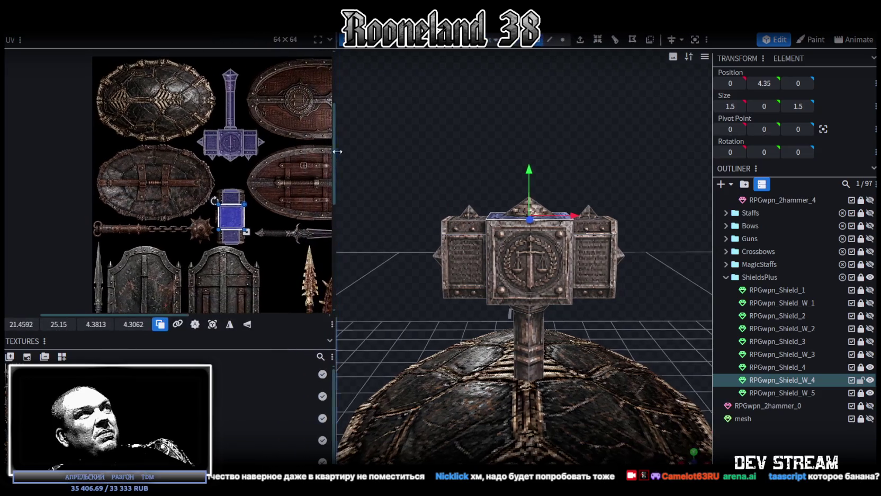
scroll(254, 215, down, 1)
scroll(223, 231, down, 1)
scroll(205, 218, down, 1)
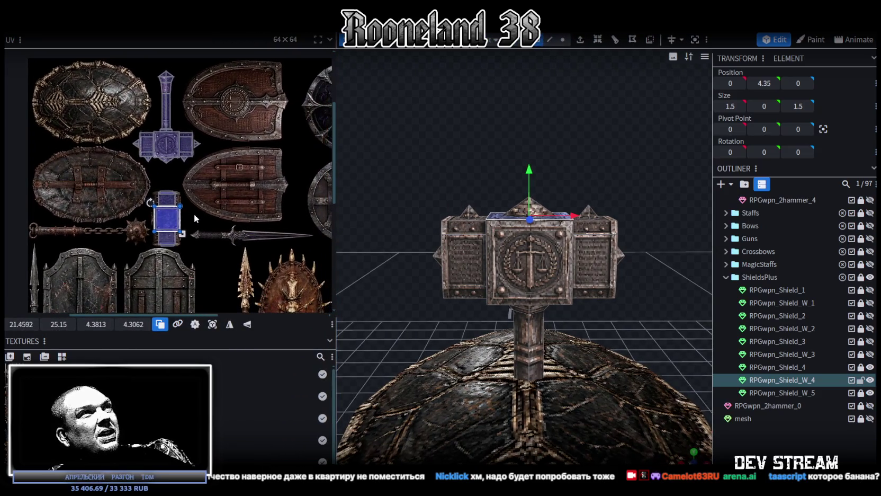
scroll(194, 213, down, 1)
scroll(210, 225, down, 1)
scroll(206, 209, down, 1)
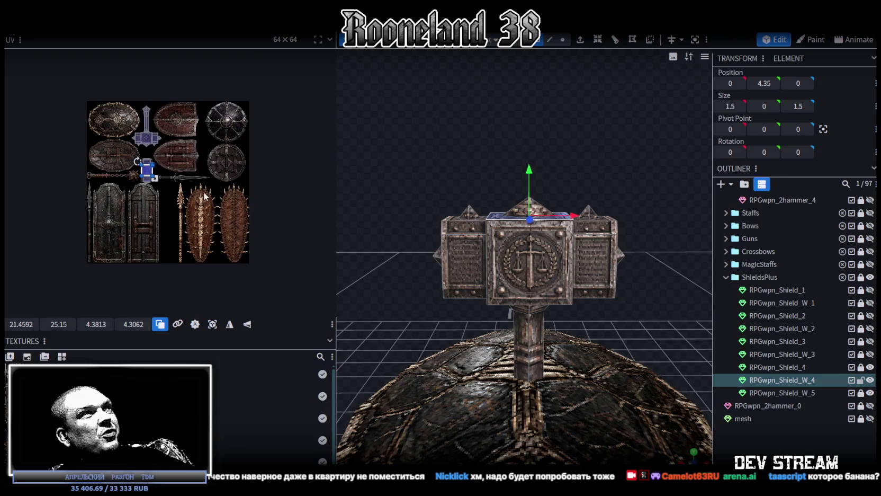
scroll(160, 168, up, 1)
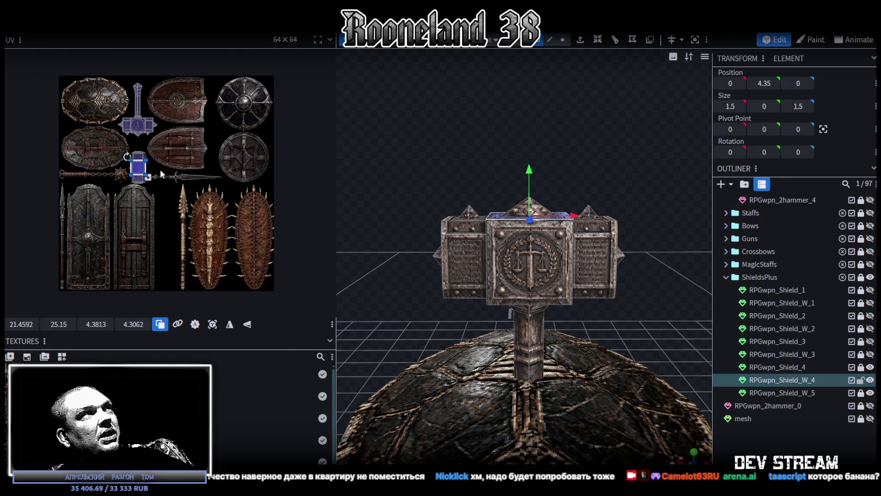
scroll(160, 168, up, 1)
drag(336, 203, 257, 201)
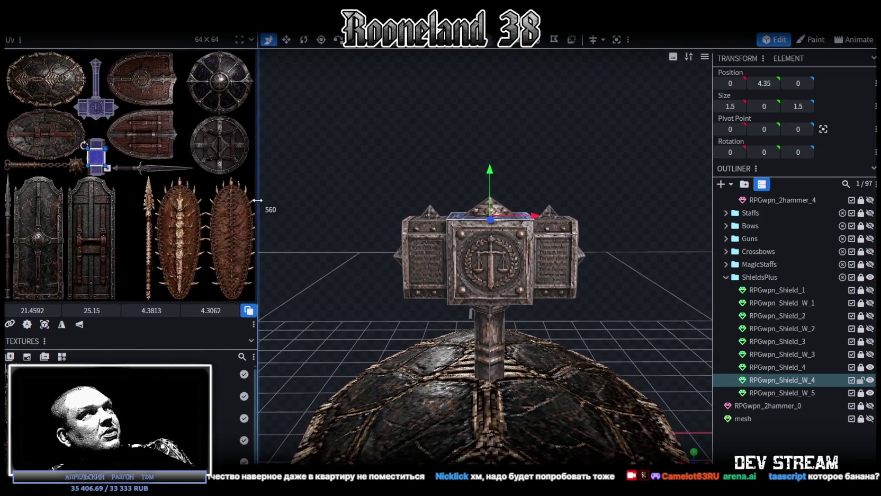
scroll(422, 294, up, 1)
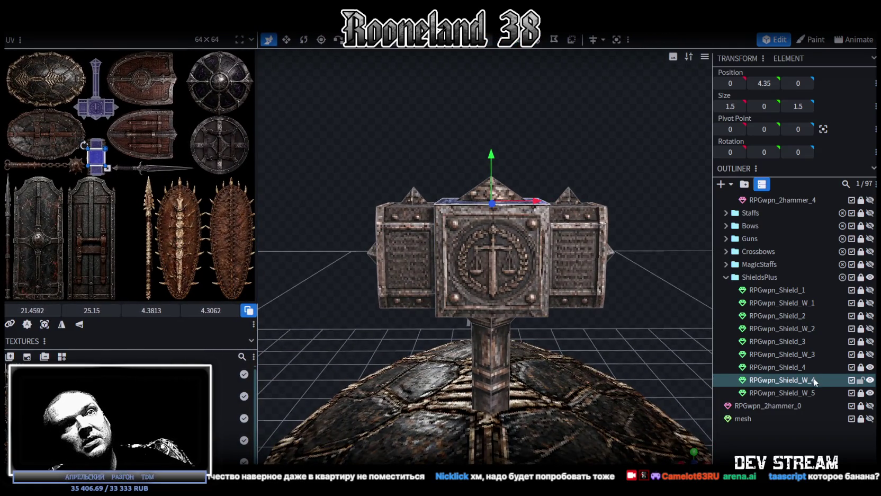
- Hide RPGwpn_Shield_4 in the Outliner so only the hammer model stays visible
click(870, 380)
click(870, 380)
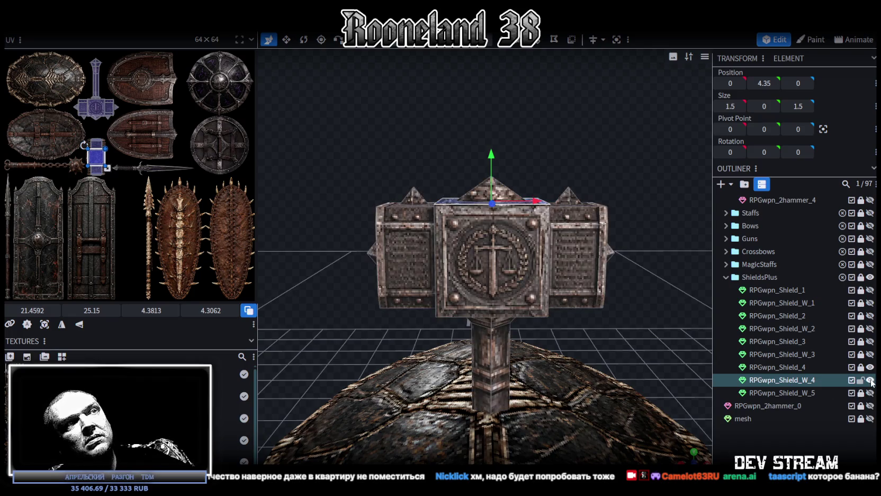
click(870, 380)
click(870, 380)
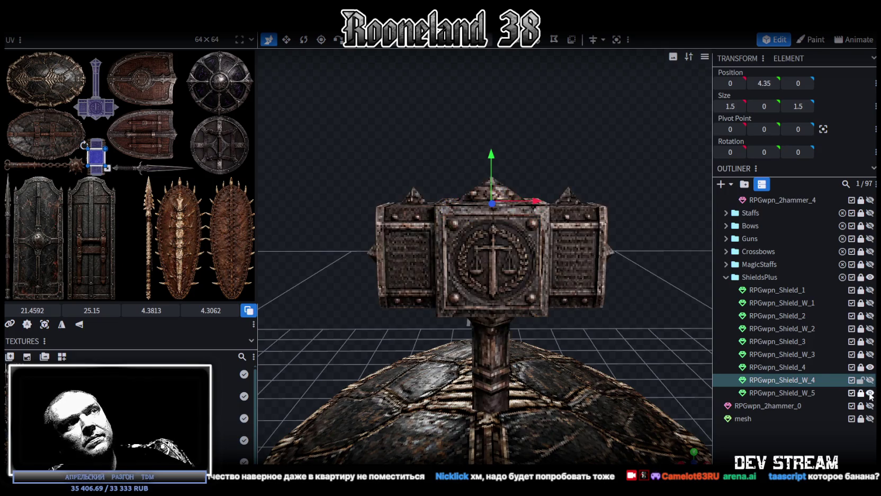
click(870, 380)
click(870, 366)
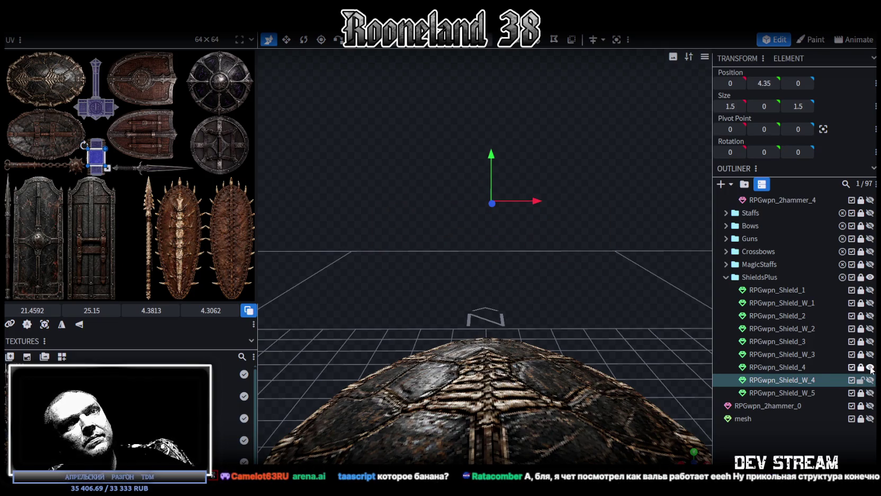
click(870, 380)
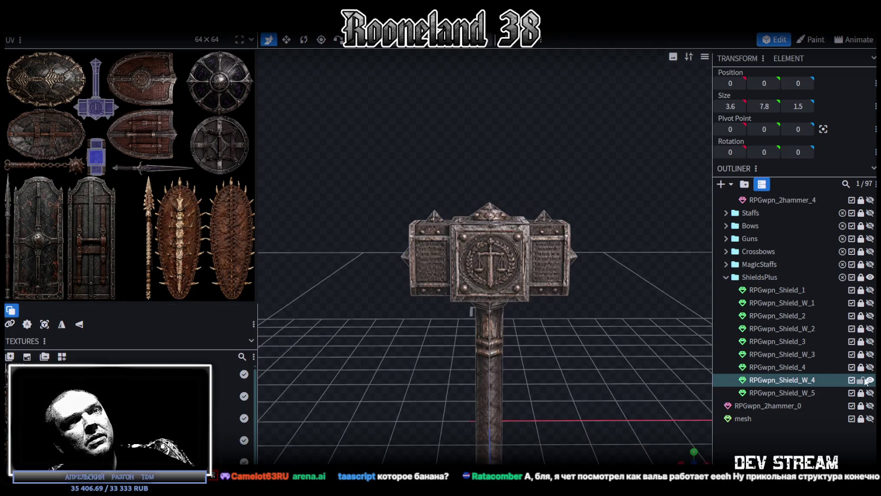
- Orbit and zoom around the hammer, viewing it from grid level and from above
drag(273, 278, 477, 235)
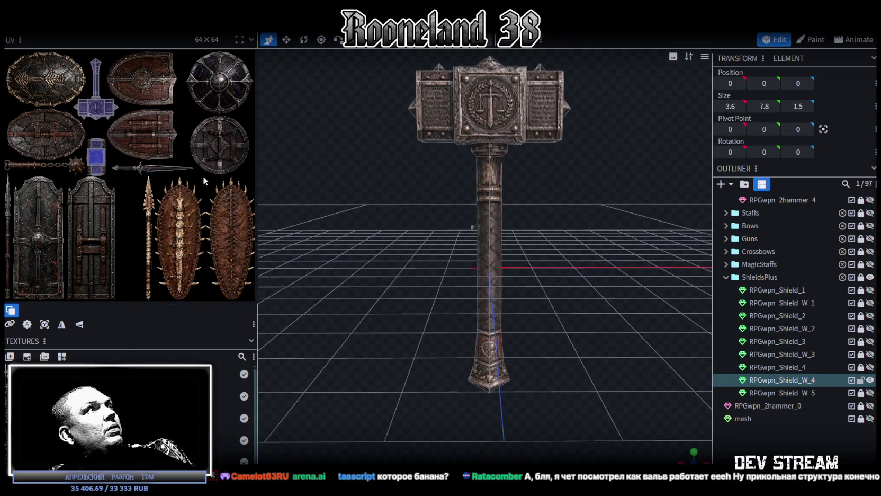
scroll(27, 161, up, 2)
scroll(80, 186, up, 2)
drag(483, 353, 426, 257)
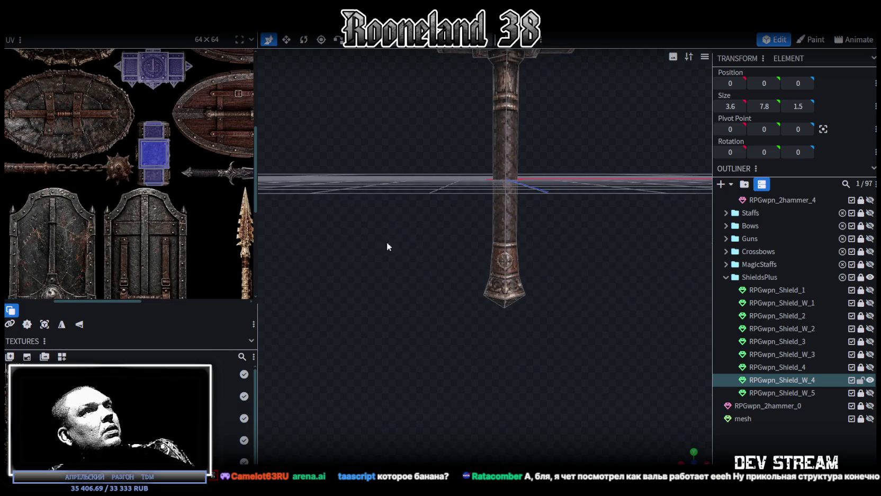
middle_drag(88, 172, 176, 184)
drag(400, 273, 286, 232)
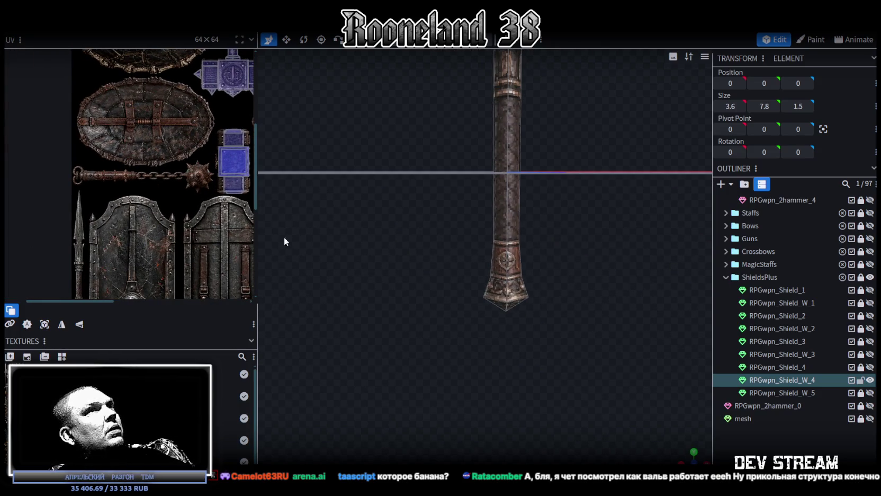
mouse_move(428, 274)
mouse_down()
mouse_move(422, 343)
mouse_move(547, 225)
mouse_move(548, 173)
mouse_up()
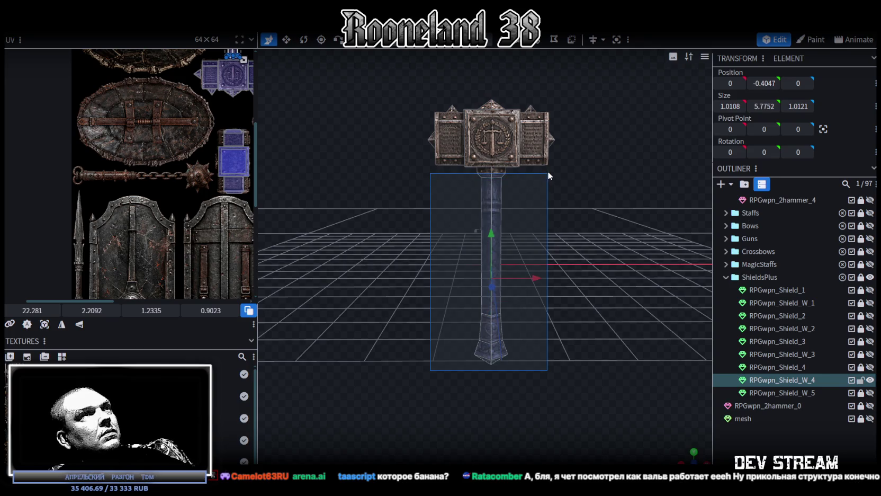
- Move the handle's UV island to another atlas area, rotated horizontal and mirrored vertically
drag(547, 167, 548, 168)
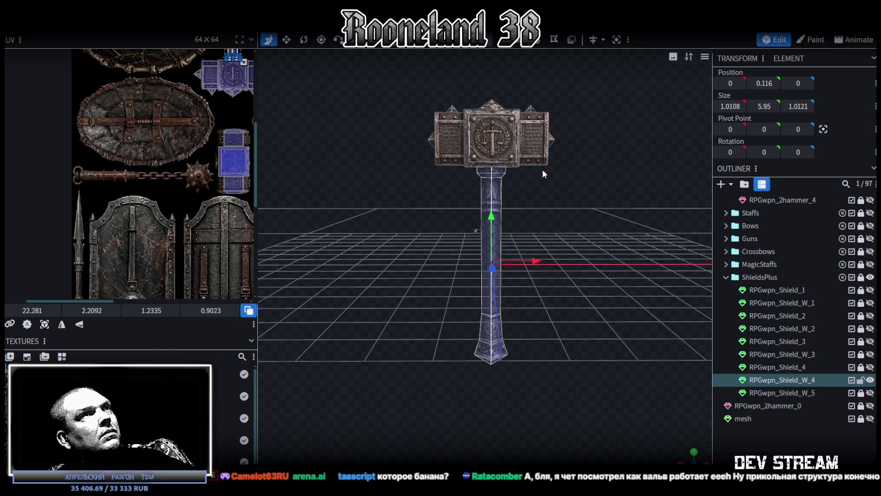
scroll(202, 181, up, 2)
drag(238, 87, 154, 169)
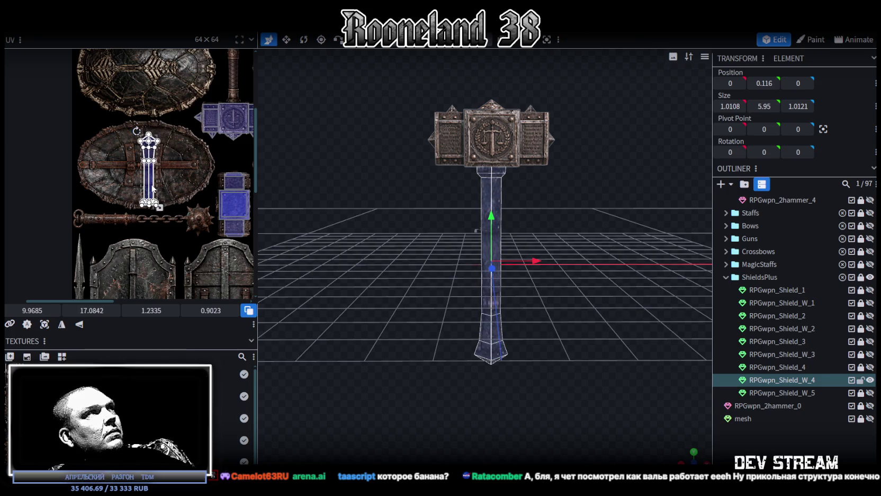
right_click(152, 186)
click(180, 383)
scroll(133, 188, up, 2)
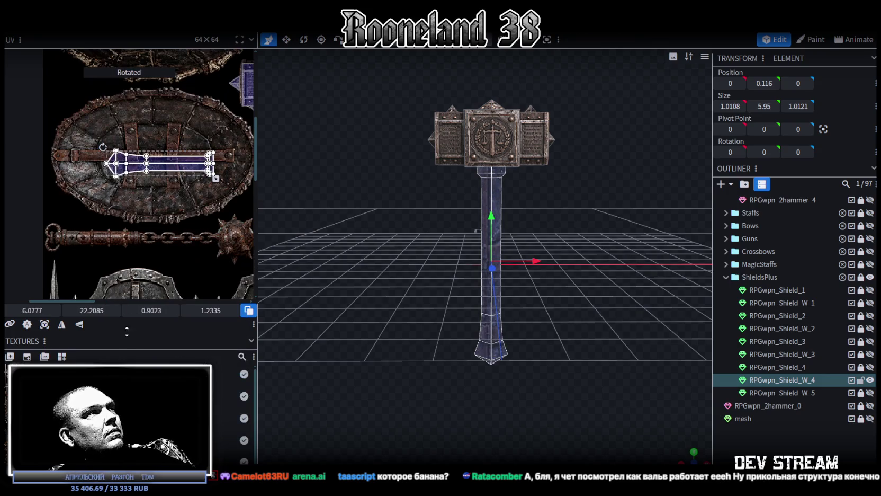
click(80, 324)
- Place the handle's UV island on the atlas shaft strip, slightly shrunk and shifted right
mouse_move(115, 172)
mouse_down()
mouse_move(76, 213)
mouse_move(77, 237)
mouse_move(107, 230)
mouse_up()
scroll(77, 237, up, 3)
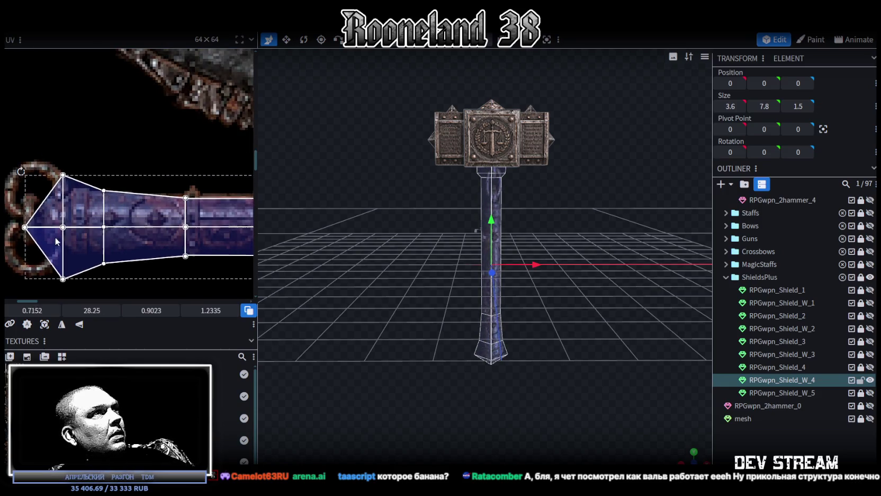
scroll(106, 230, up, 1)
scroll(106, 230, right, 5)
middle_drag(118, 228, 204, 251)
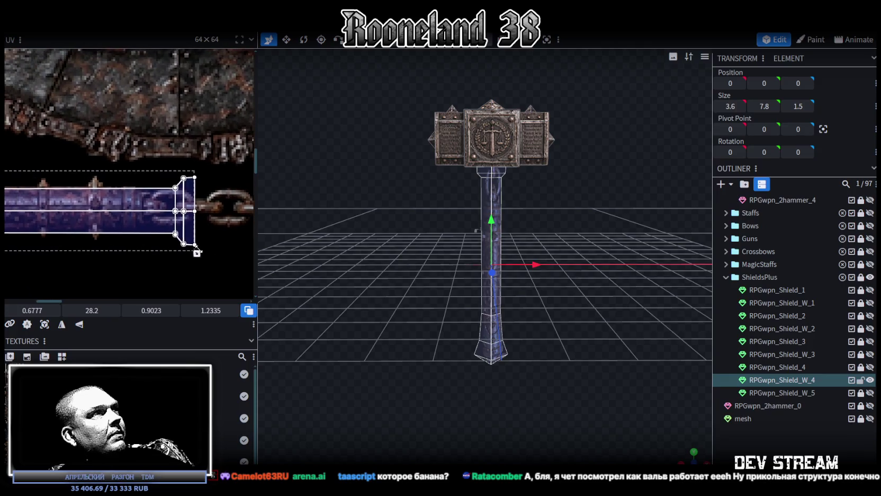
drag(204, 251, 149, 237)
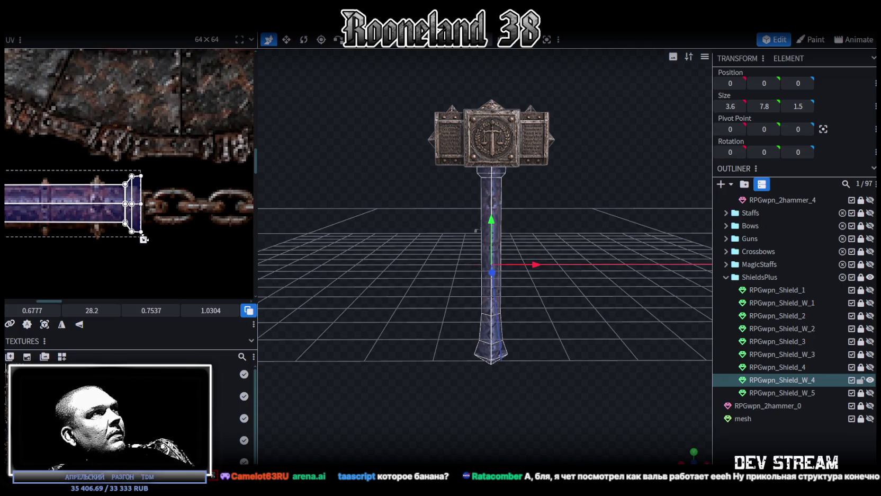
drag(82, 222, 83, 225)
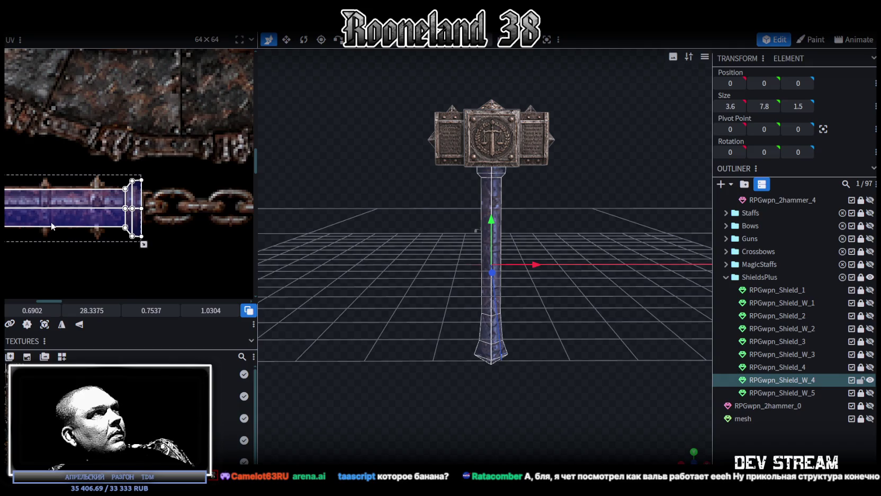
middle_drag(52, 226, 111, 223)
drag(128, 222, 134, 223)
scroll(65, 215, up, 3)
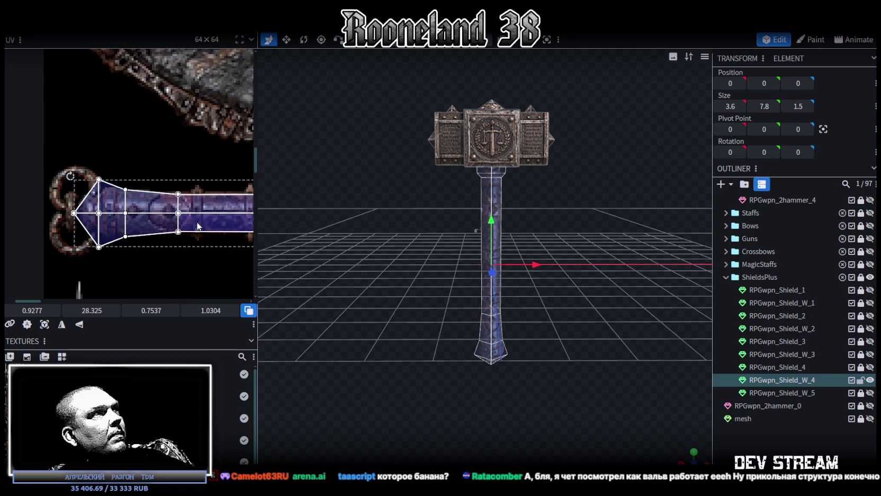
scroll(164, 197, up, 1)
scroll(170, 196, down, 1)
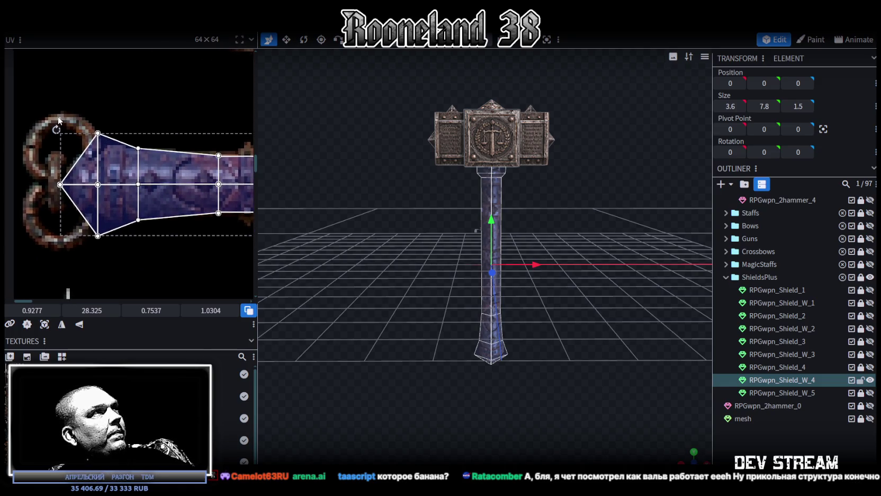
- Fit the pommel's upper triangular face onto the grip tip, lowering its top edge
click(90, 209)
drag(32, 310, 133, 157)
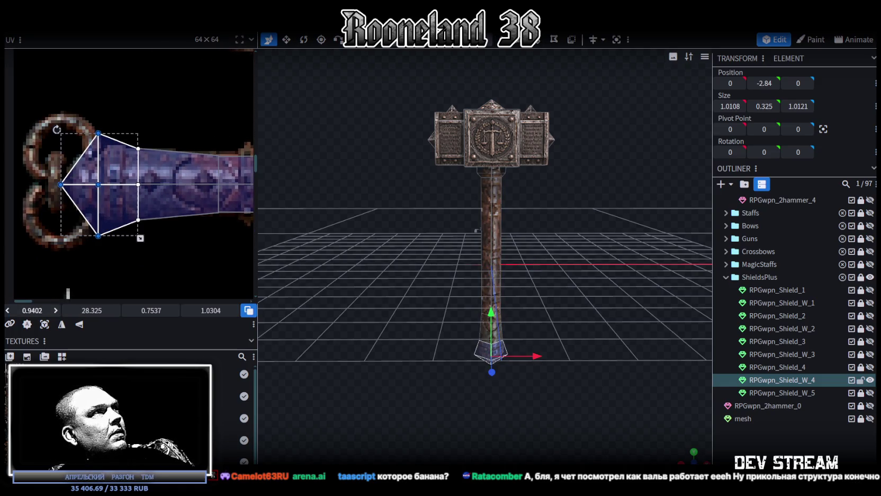
click(133, 157)
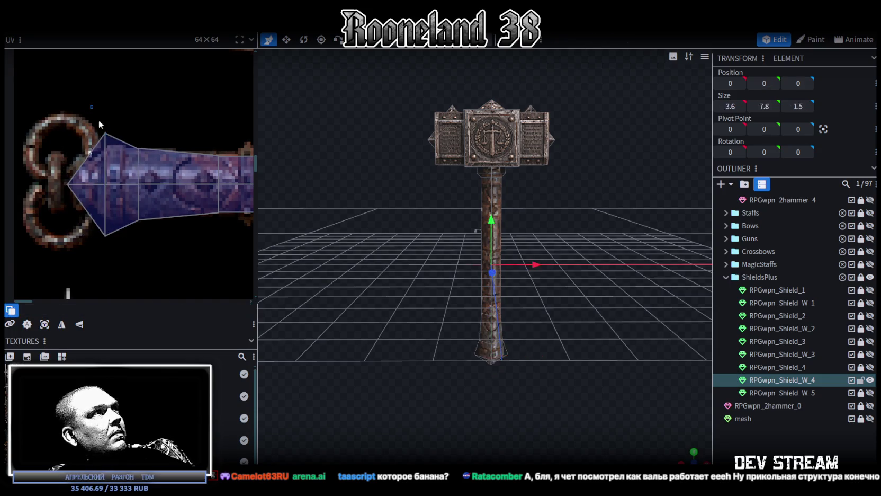
drag(105, 133, 105, 148)
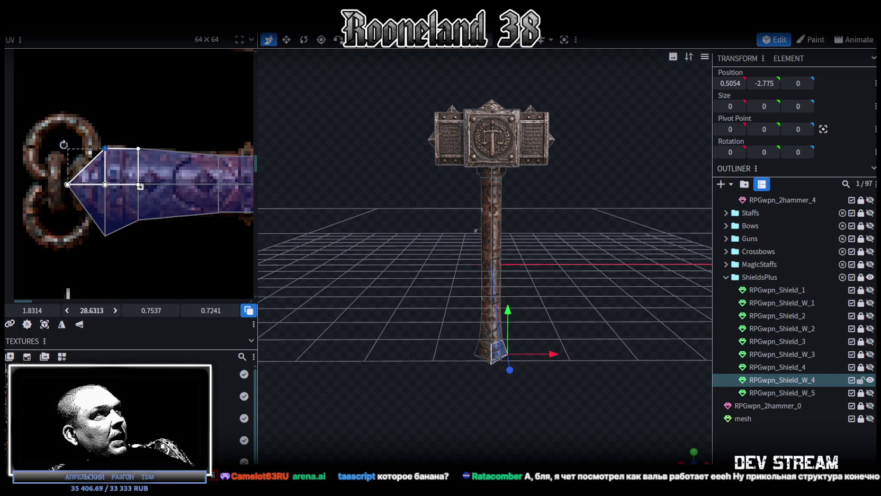
- Fit the mirrored pommel face onto the grip tip by raising its bottom UV vertex
middle_drag(133, 275, 115, 249)
click(106, 207)
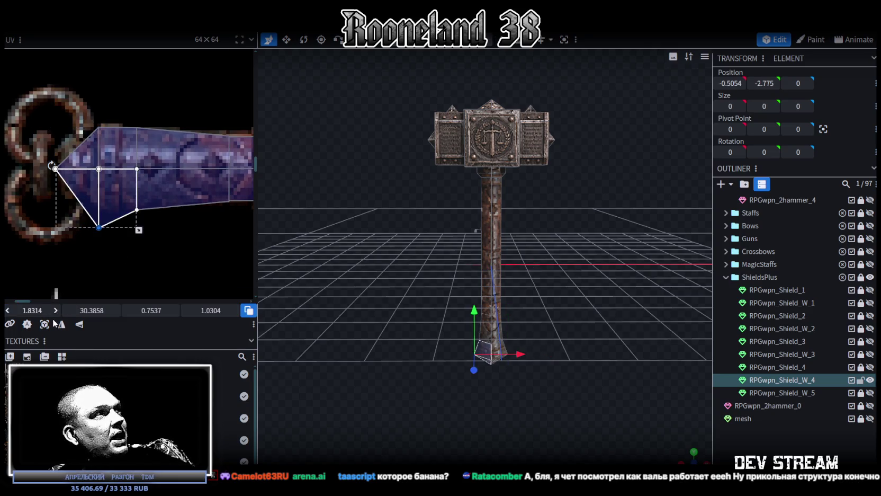
drag(33, 311, 29, 310)
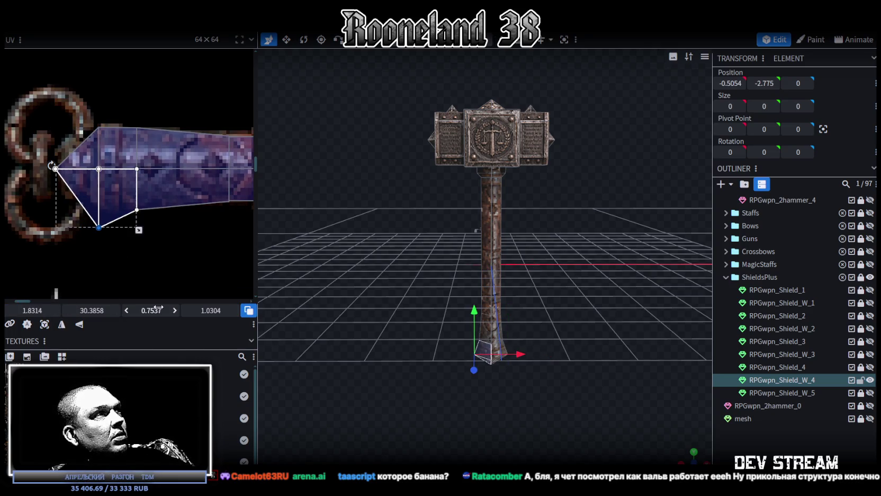
drag(91, 310, 85, 310)
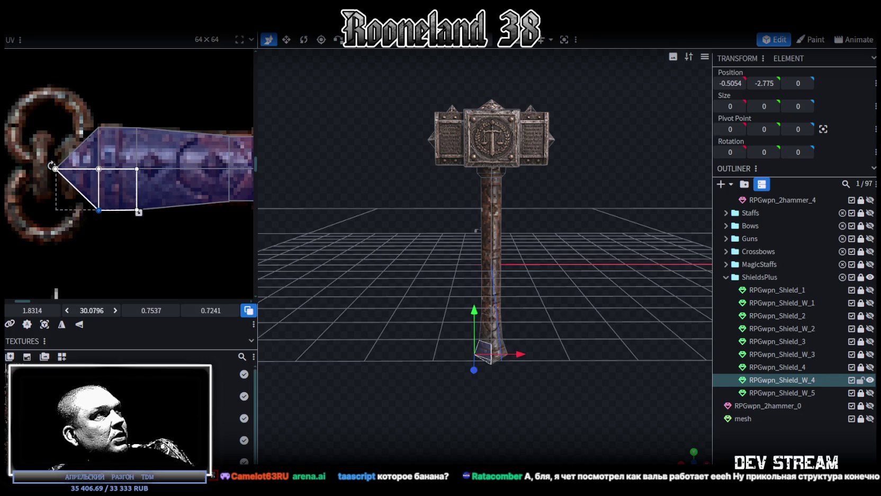
scroll(184, 205, down, 2)
scroll(195, 220, down, 1)
middle_drag(195, 220, 103, 223)
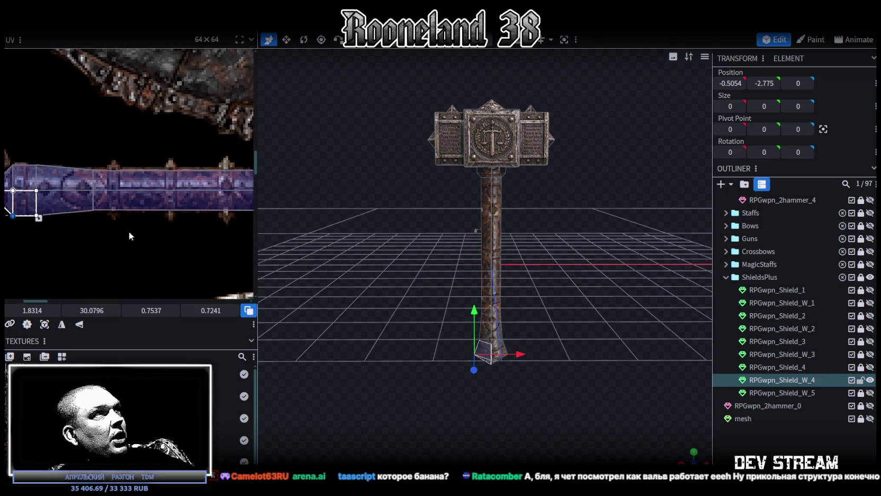
scroll(143, 215, up, 2)
scroll(184, 205, up, 2)
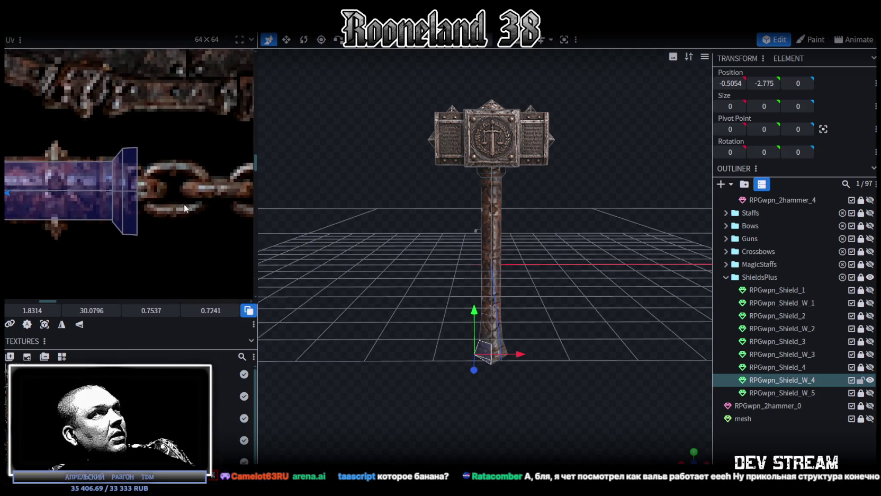
scroll(496, 172, up, 3)
scroll(496, 212, up, 2)
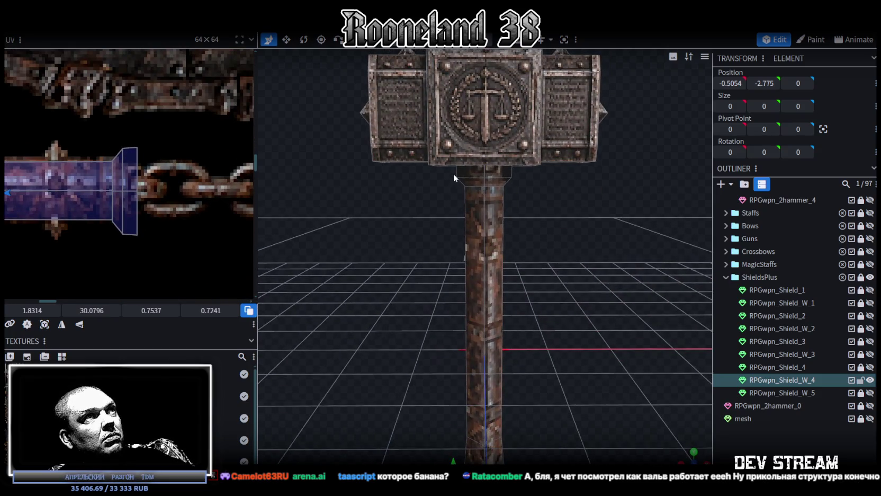
- Move the handle shaft's face UV onto the blue grip strip and resize it slightly
click(477, 175)
drag(528, 185, 419, 210)
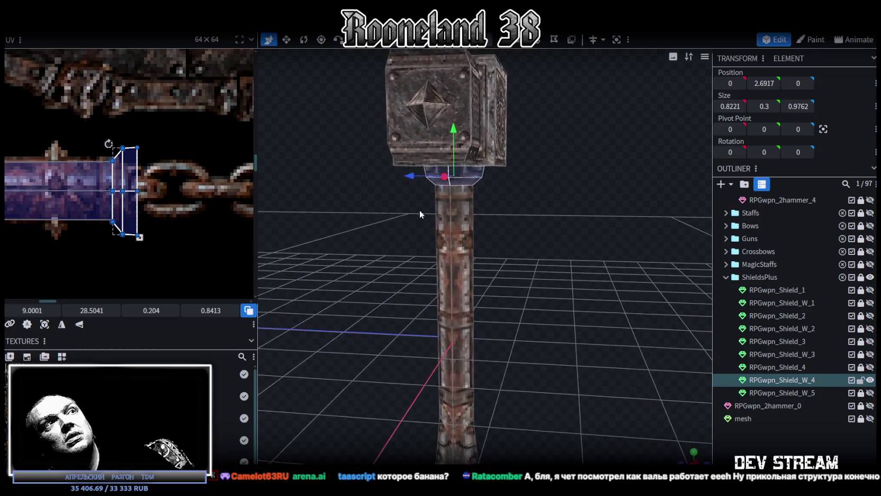
click(450, 227)
mouse_move(345, 242)
mouse_down()
mouse_move(524, 229)
mouse_move(269, 179)
mouse_up()
scroll(169, 159, down, 2)
scroll(153, 149, down, 1)
scroll(75, 130, down, 1)
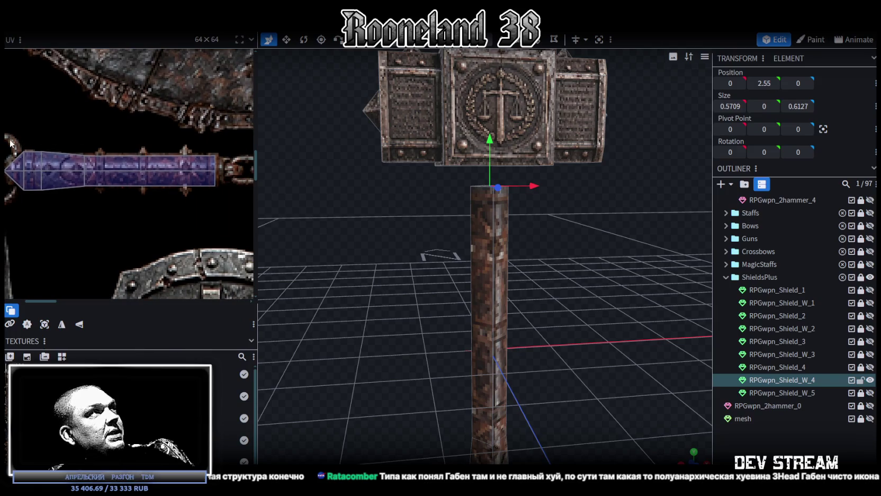
click(31, 164)
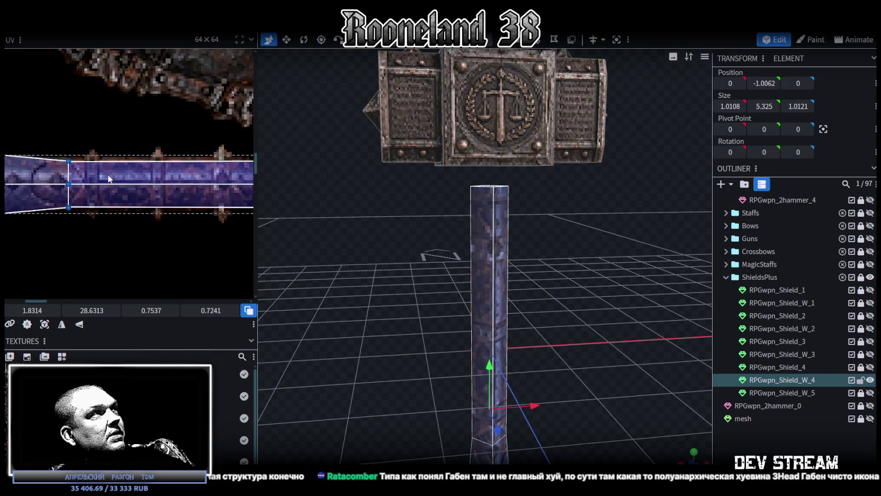
drag(176, 174, 111, 163)
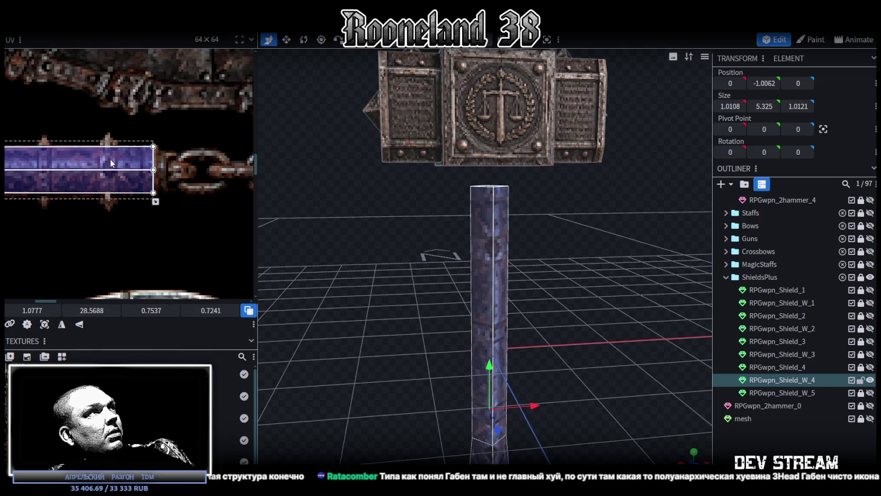
scroll(167, 186, up, 2)
drag(150, 218, 152, 220)
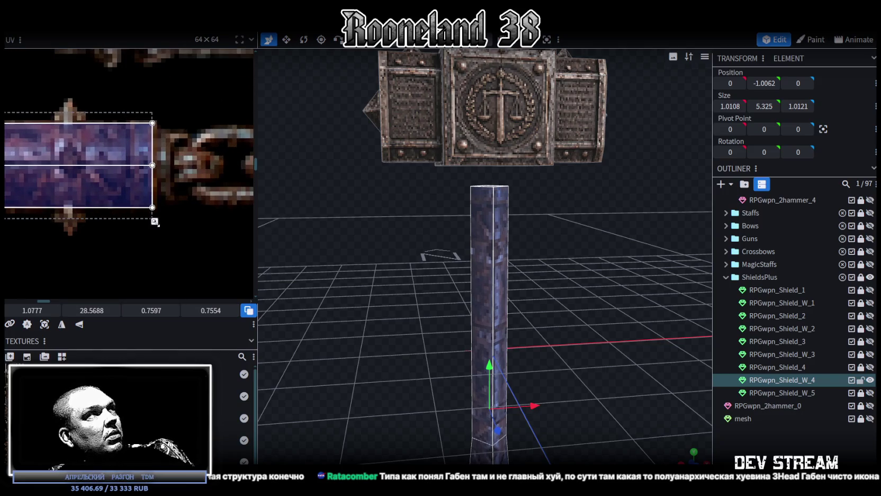
- Refit the pommel faces' UV vertices, moving top vertices down and bottom vertices up
scroll(112, 196, down, 3)
scroll(133, 182, up, 3)
scroll(172, 164, up, 2)
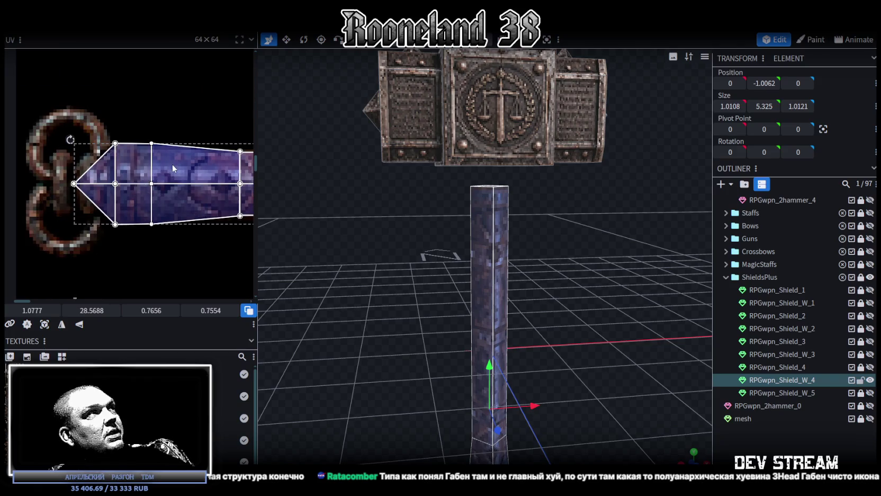
scroll(173, 148, up, 2)
drag(74, 119, 170, 150)
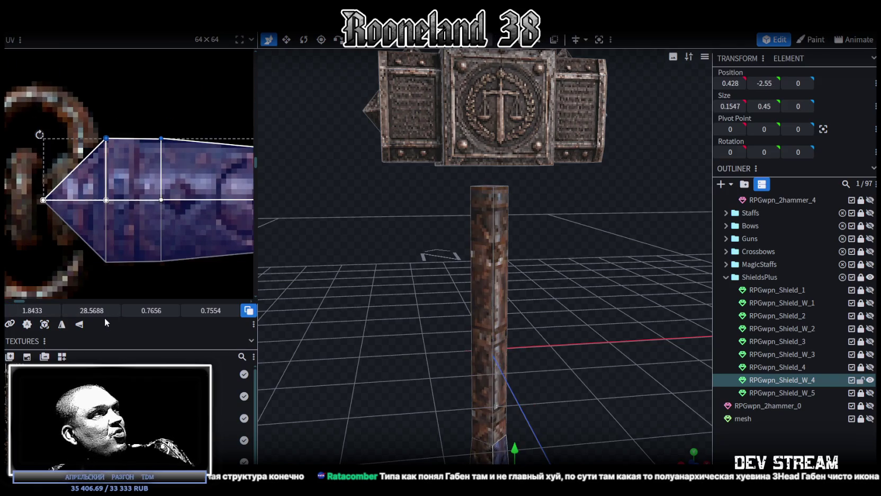
drag(85, 312, 89, 312)
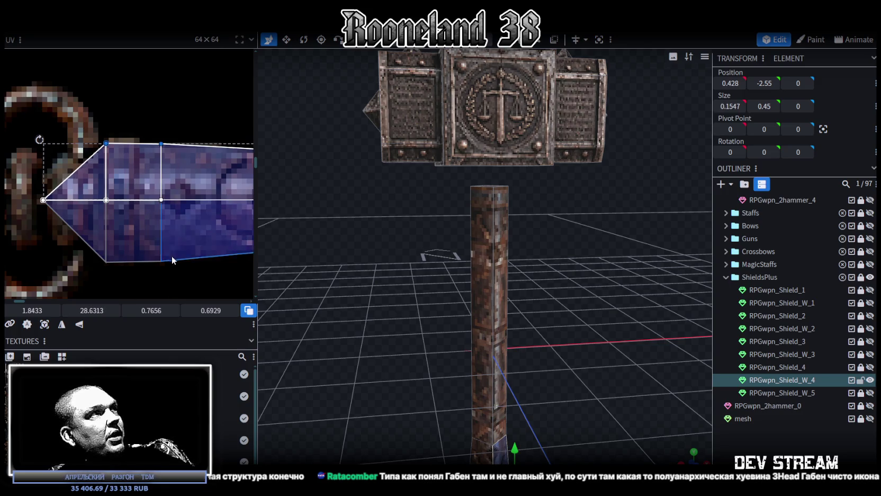
key(ctrl+z)
drag(96, 312, 91, 312)
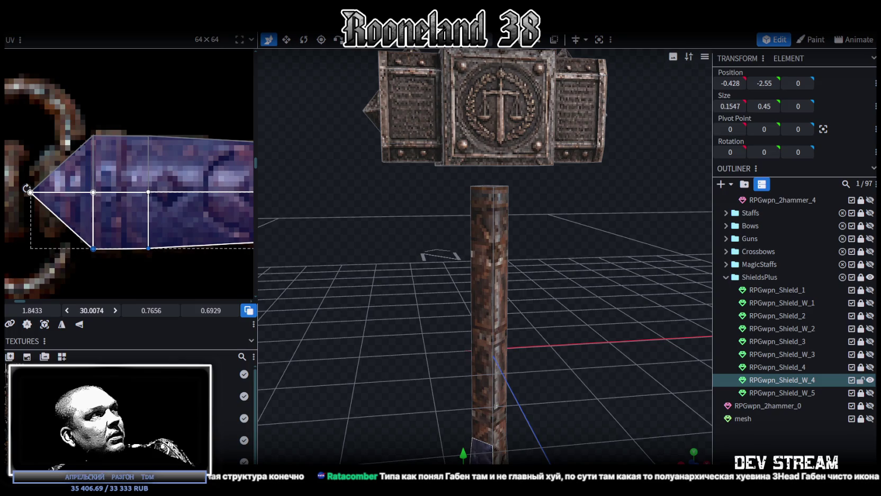
- Narrow the UV width of the pommel's middle face
scroll(146, 268, down, 2)
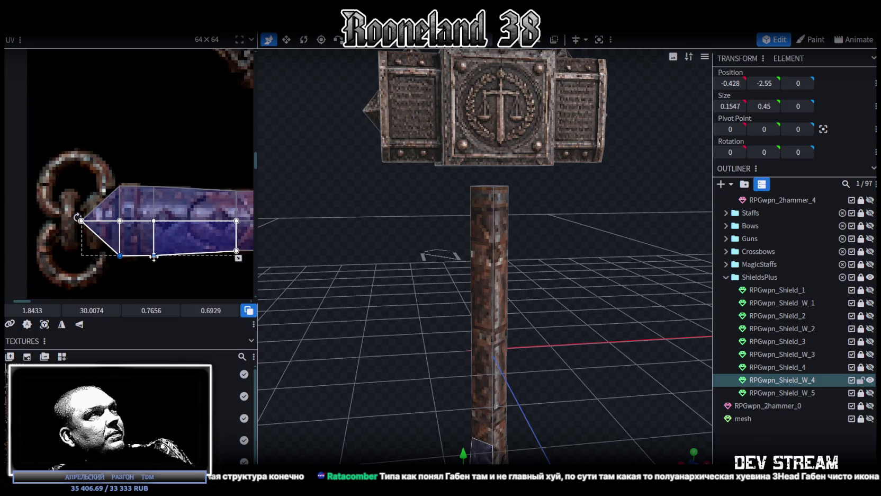
scroll(156, 261, up, 1)
click(158, 225)
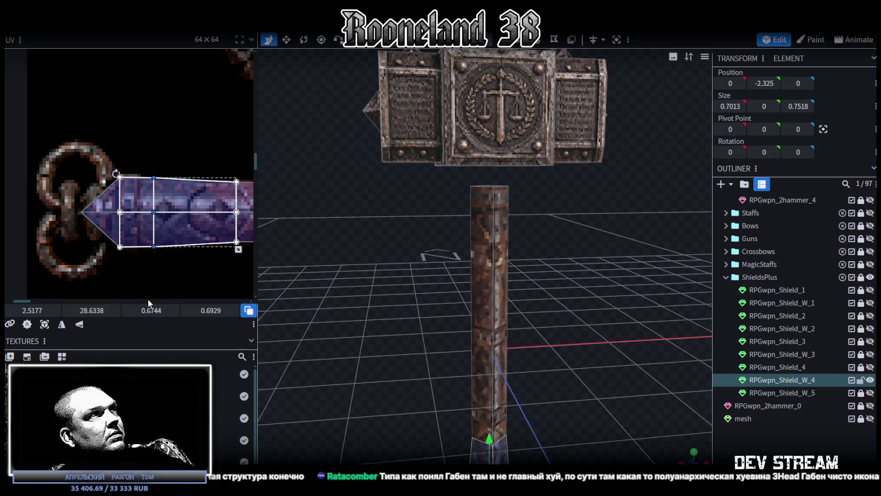
drag(151, 310, 142, 310)
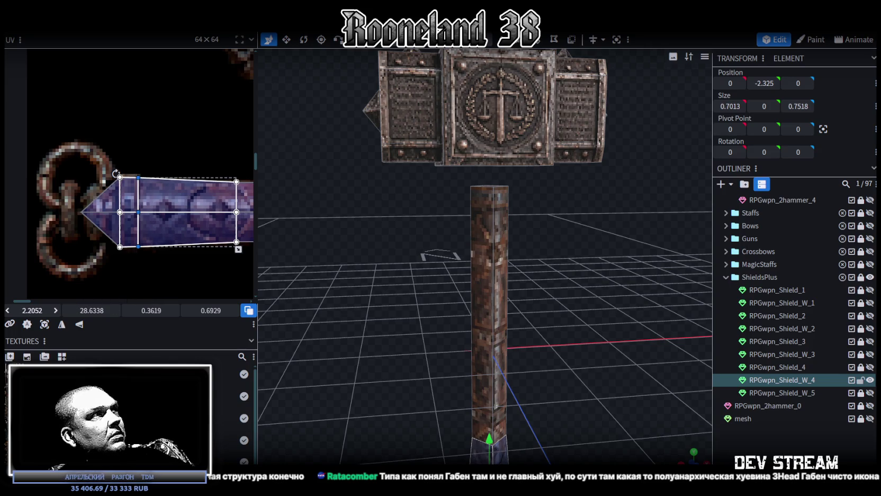
- Box-select the handle's bottom ring of vertices
drag(524, 317, 541, 279)
scroll(541, 279, up, 3)
mouse_move(365, 325)
mouse_down()
mouse_move(555, 350)
mouse_move(468, 384)
mouse_up()
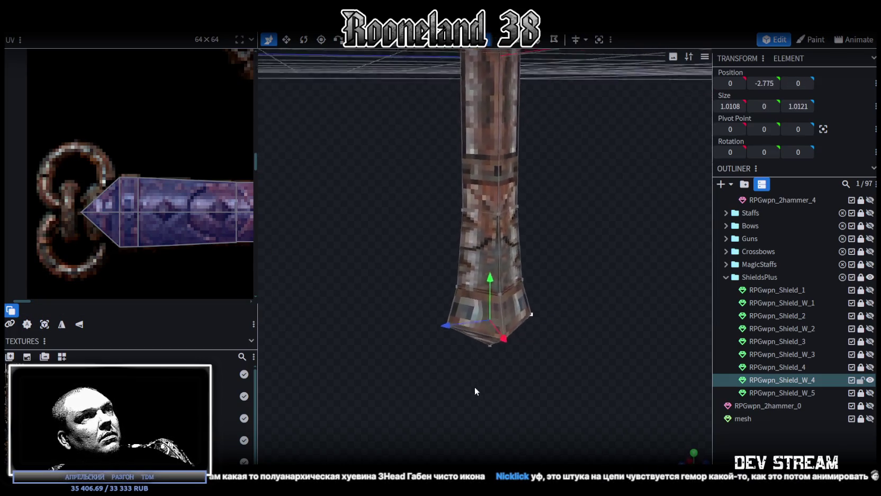
- Scale the handle's bottom vertex ring inward and lower the ring above it 0.2 units
key(v)
mouse_move(475, 323)
mouse_down()
mouse_move(461, 334)
mouse_move(471, 369)
mouse_move(558, 331)
mouse_up()
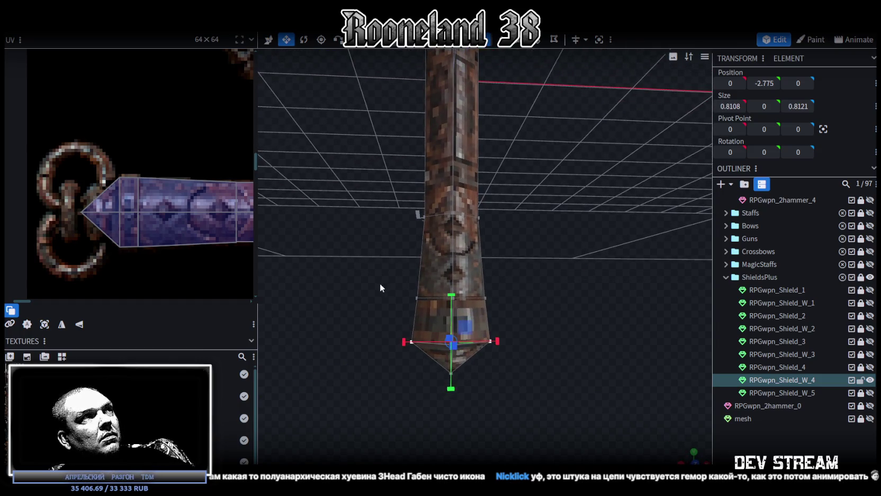
drag(380, 283, 548, 314)
key(v)
drag(451, 273, 448, 295)
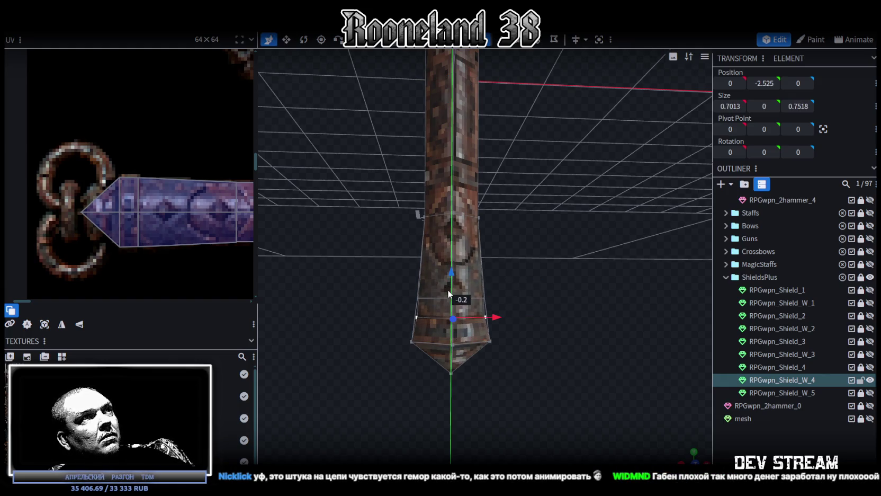
drag(447, 290, 540, 374)
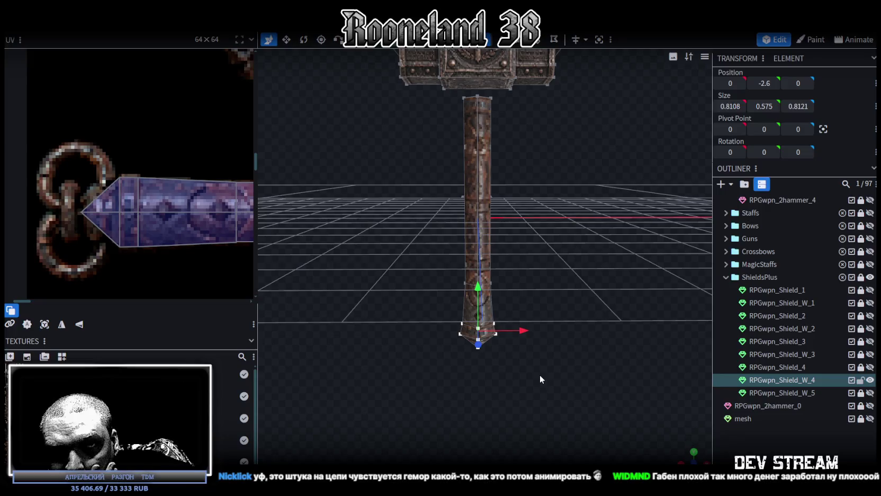
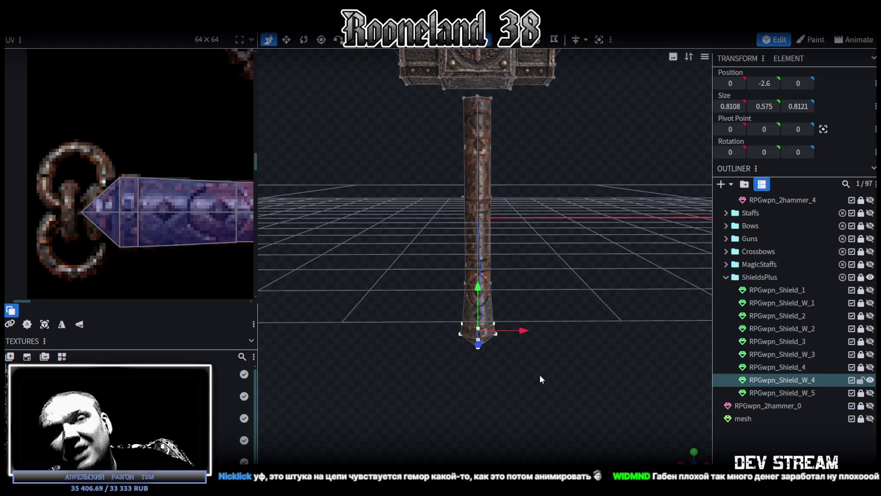
- Lower the hammer handle's tip vertex slightly
mouse_move(534, 370)
mouse_down()
mouse_move(564, 316)
mouse_move(502, 299)
mouse_move(587, 328)
mouse_move(526, 287)
mouse_move(562, 307)
mouse_up()
click(496, 320)
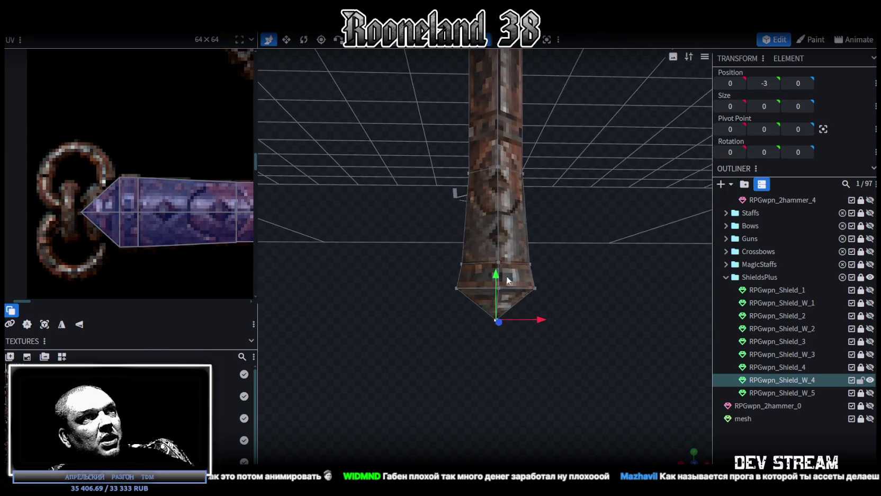
mouse_move(493, 272)
mouse_down()
mouse_move(559, 346)
mouse_move(495, 356)
mouse_up()
scroll(179, 261, down, 2)
scroll(179, 261, down, 2)
scroll(179, 261, down, 2)
scroll(179, 261, down, 2)
scroll(186, 264, up, 1)
scroll(567, 298, down, 2)
scroll(587, 331, down, 4)
- Select all of the hammer head's faces and delete them, keeping only the shaft
mouse_move(587, 330)
mouse_down()
mouse_move(547, 338)
mouse_move(559, 329)
mouse_move(358, 332)
mouse_move(468, 340)
mouse_move(557, 320)
mouse_move(548, 338)
mouse_up()
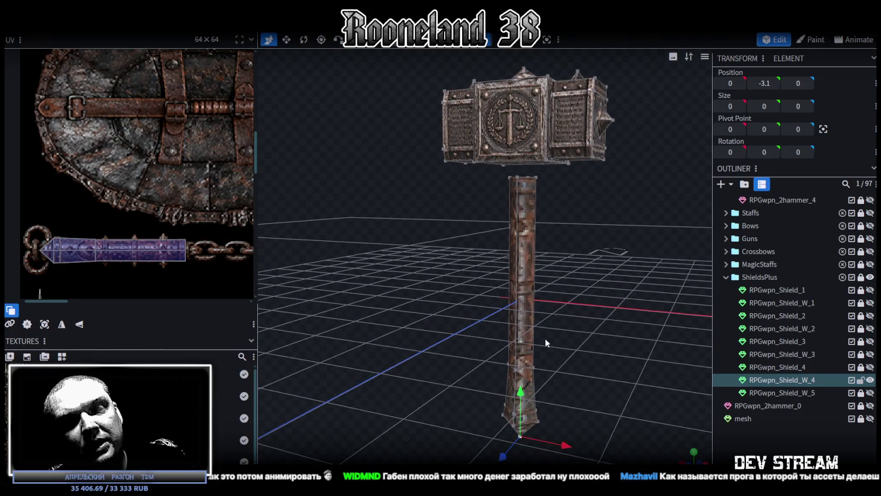
mouse_move(546, 261)
mouse_down()
mouse_move(475, 265)
mouse_move(442, 285)
mouse_move(423, 282)
mouse_up()
scroll(422, 283, down, 2)
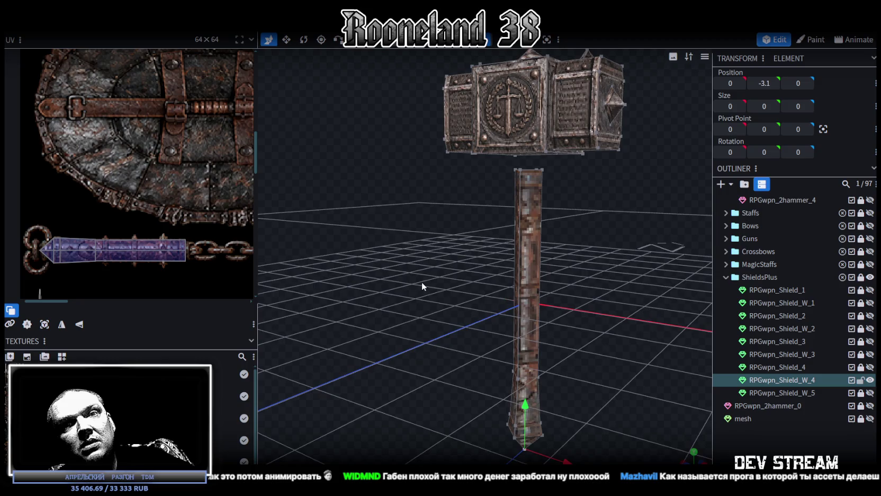
scroll(422, 282, down, 2)
mouse_move(460, 284)
mouse_down()
mouse_move(435, 297)
mouse_move(441, 312)
mouse_move(430, 305)
mouse_up()
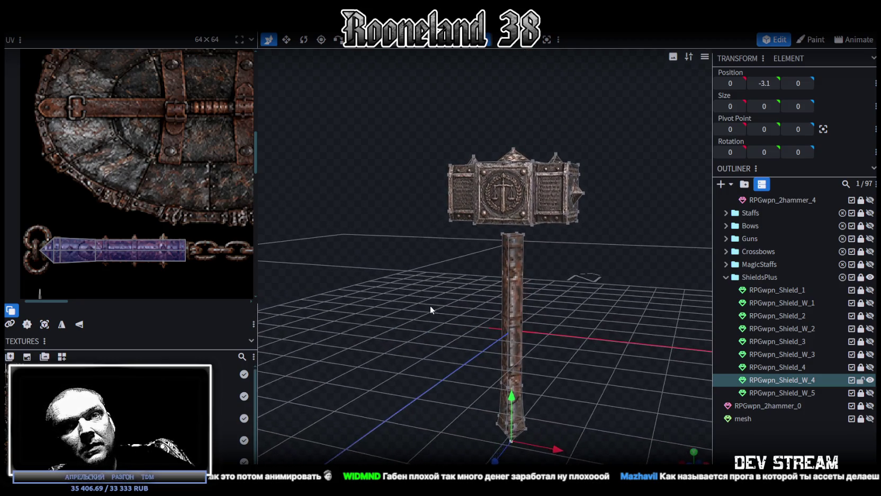
scroll(195, 200, down, 2)
scroll(131, 199, down, 3)
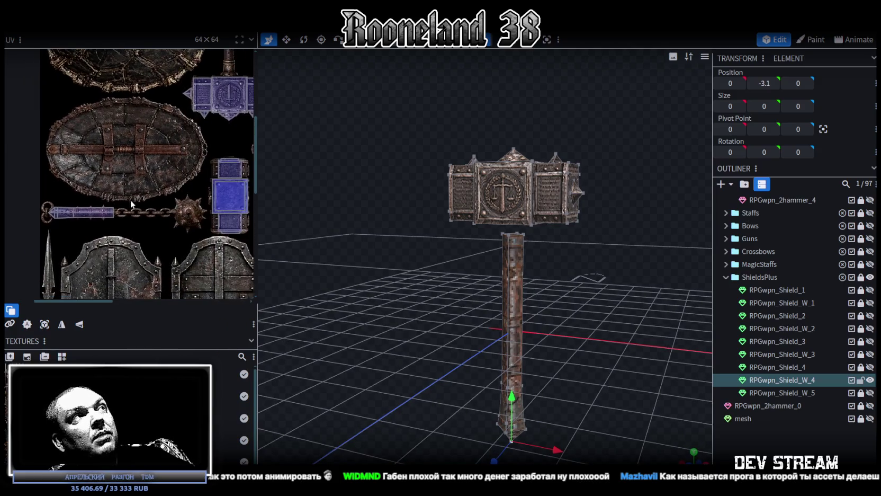
scroll(113, 212, down, 1)
drag(532, 266, 585, 258)
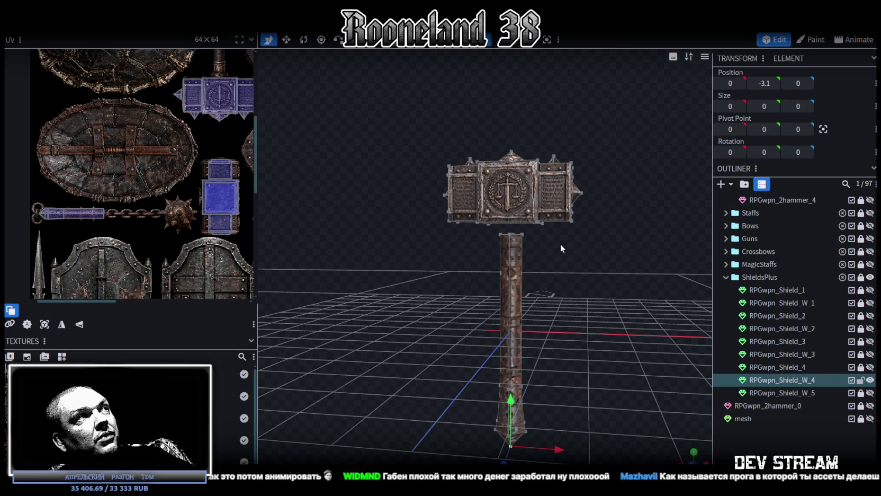
scroll(551, 242, down, 3)
drag(580, 287, 621, 287)
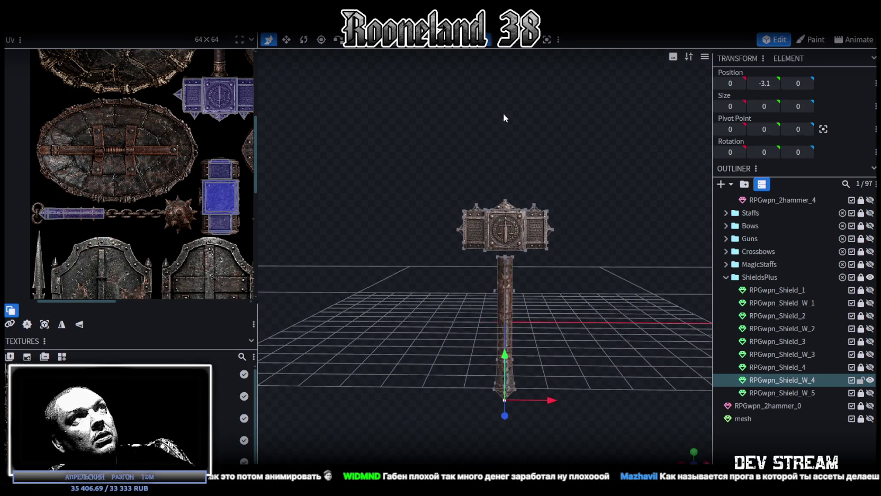
scroll(496, 180, up, 3)
drag(385, 135, 619, 248)
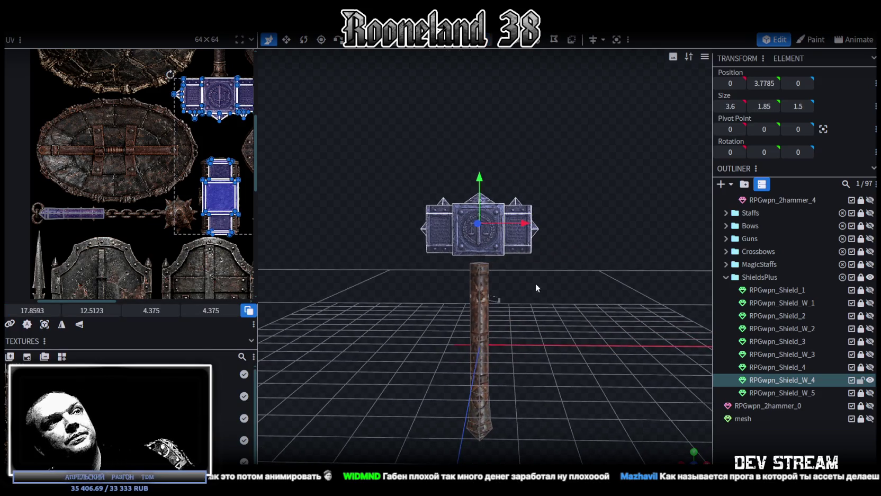
key(Delete)
- Save the model to RPGweapon.bbmodel and bring up the Add Mesh shape choices
mouse_move(553, 315)
mouse_down()
mouse_move(484, 325)
mouse_move(526, 288)
mouse_move(512, 307)
mouse_move(655, 327)
mouse_up()
key(ctrl+s)
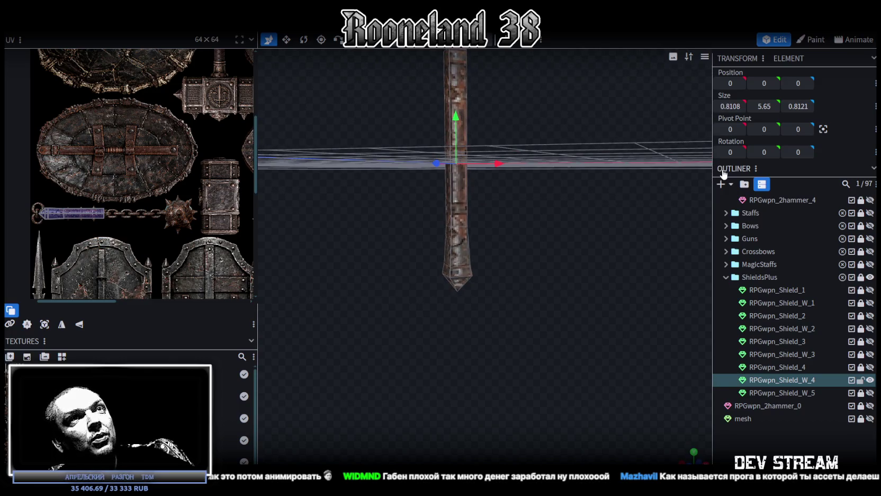
click(721, 184)
click(454, 77)
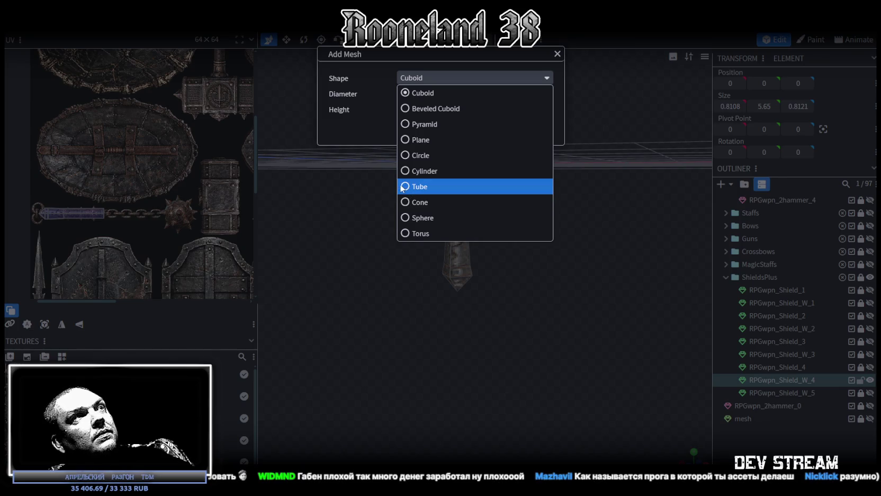
- Add a sphere mesh with diameter 16
click(408, 218)
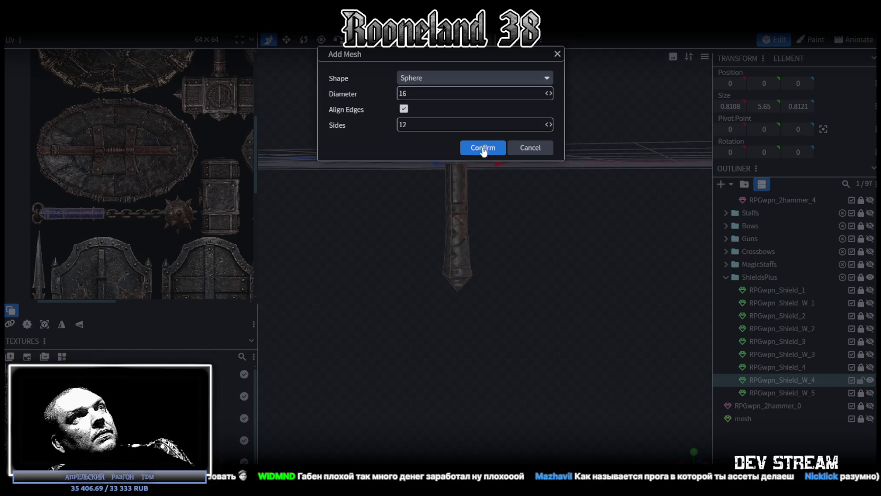
click(477, 148)
scroll(520, 255, down, 5)
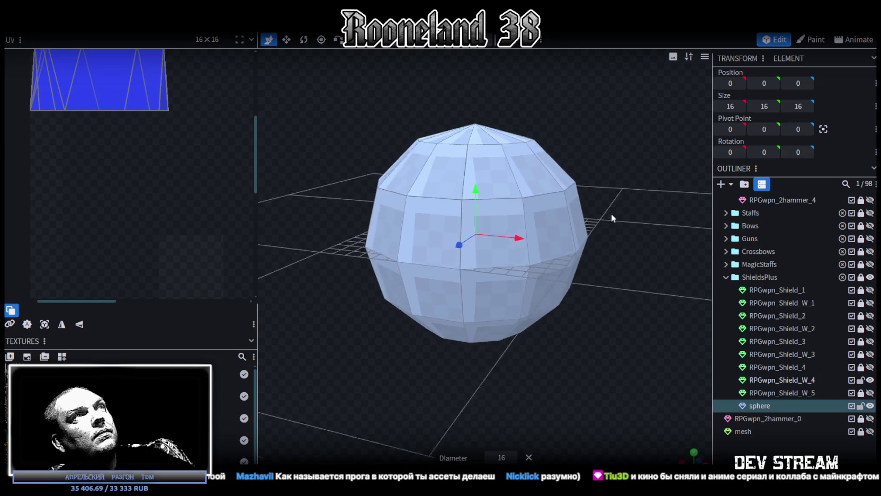
- Apply the PRG_wpn5.png weapon texture to all of the sphere's faces
click(488, 203)
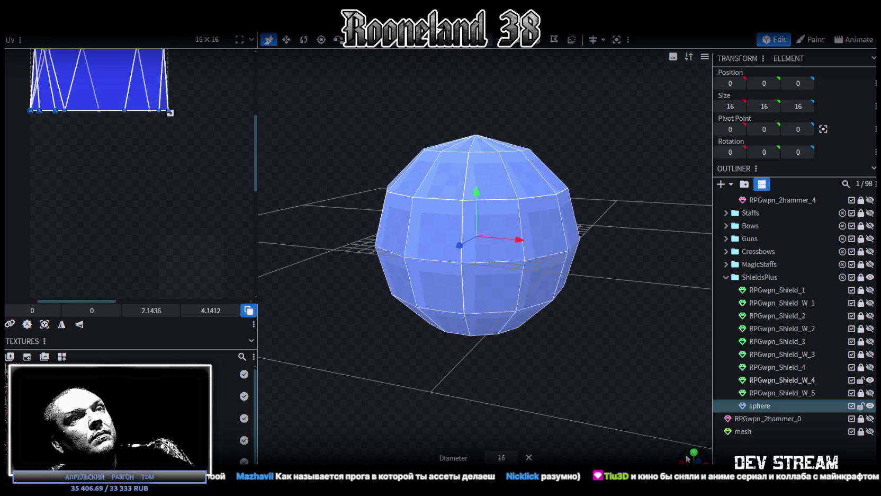
scroll(529, 189, up, 10)
right_click(482, 315)
mouse_move(535, 428)
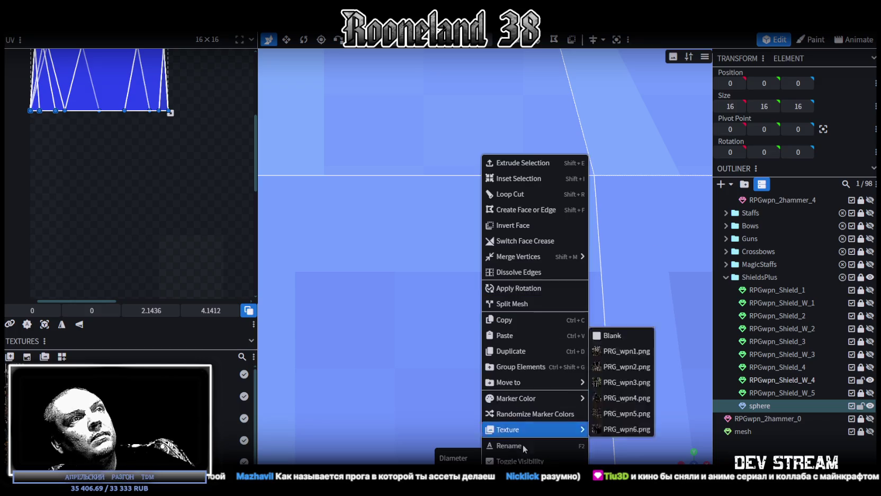
click(628, 398)
scroll(498, 377, down, 3)
scroll(458, 362, down, 3)
scroll(455, 360, down, 2)
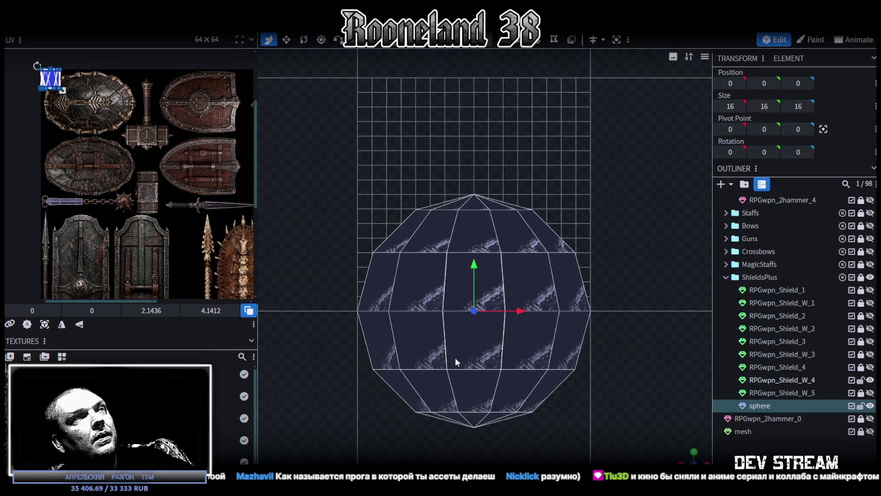
- Project the sphere's UVs from the front and fit the island over the atlas's spiked ball
click(54, 328)
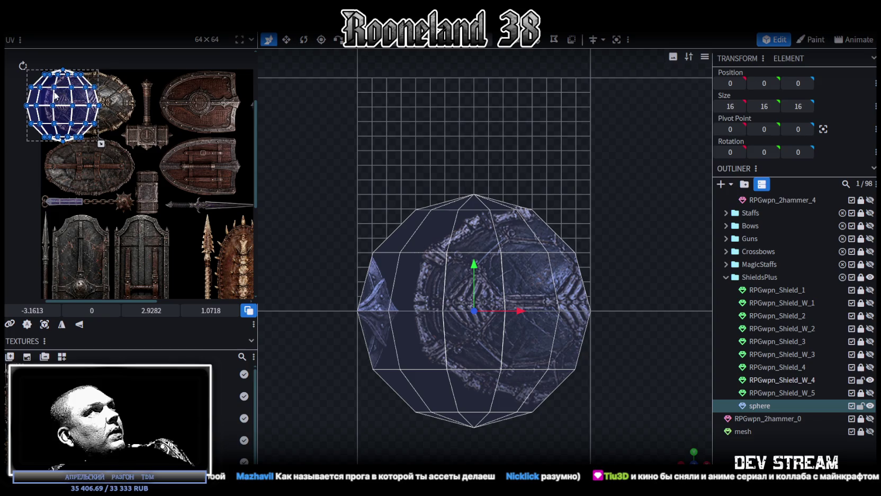
drag(53, 94, 130, 181)
right_click(139, 186)
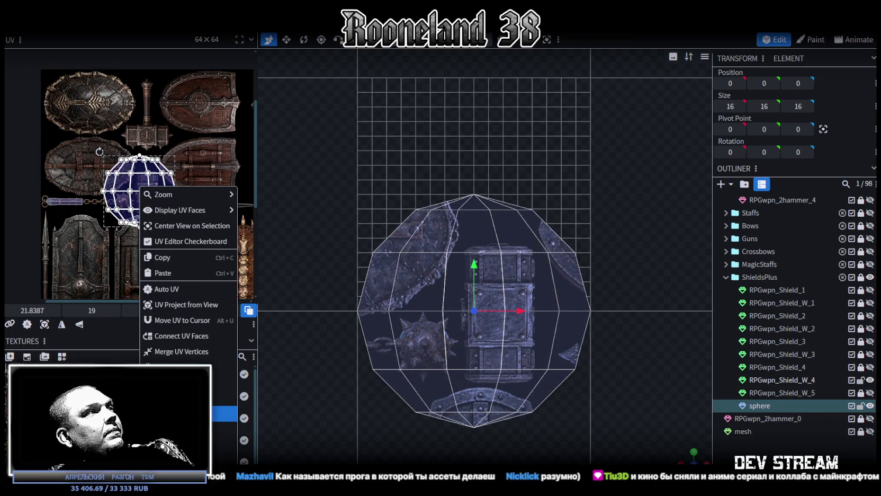
click(136, 186)
scroll(142, 191, up, 3)
drag(138, 185, 157, 247)
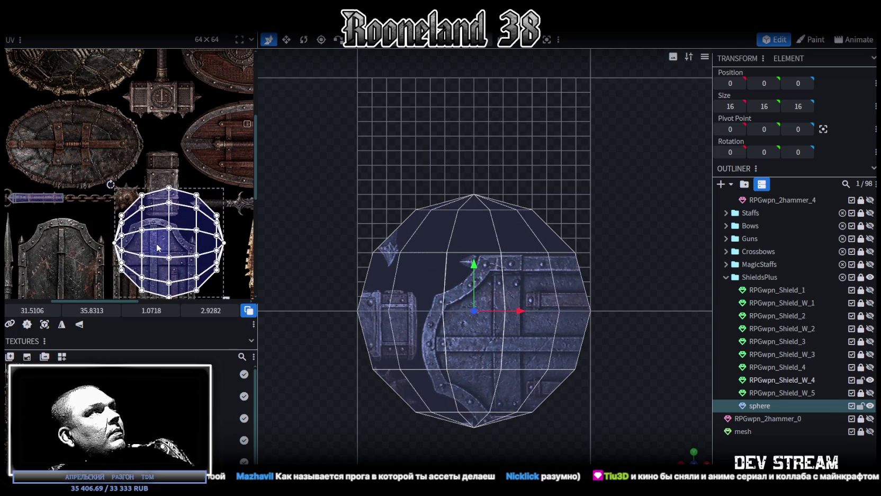
scroll(223, 264, down, 1)
drag(224, 265, 139, 202)
scroll(133, 191, up, 2)
scroll(121, 182, up, 3)
scroll(121, 183, up, 1)
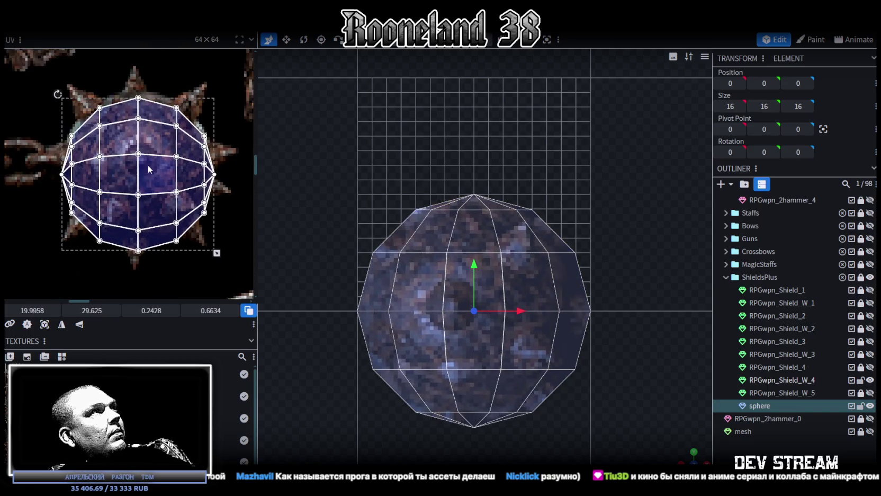
drag(144, 166, 146, 160)
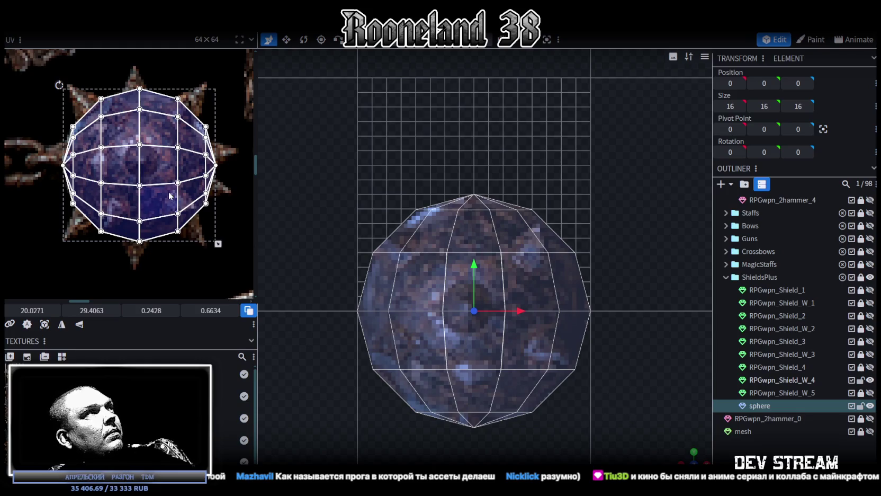
scroll(169, 196, down, 1)
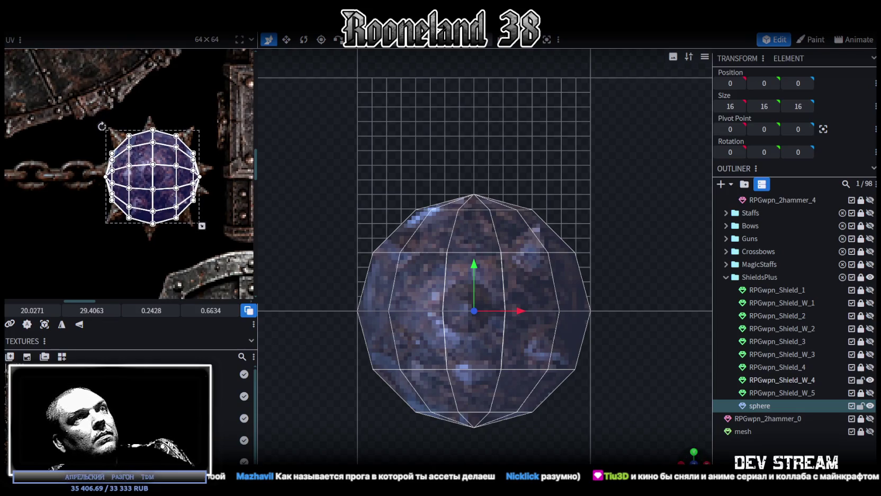
- Pull the sphere's bottom and top vertices out into points
mouse_move(687, 457)
mouse_down()
mouse_move(648, 423)
mouse_move(609, 358)
mouse_move(644, 369)
mouse_move(605, 360)
mouse_move(611, 358)
mouse_move(592, 383)
mouse_move(458, 387)
mouse_move(601, 372)
mouse_move(675, 438)
mouse_up()
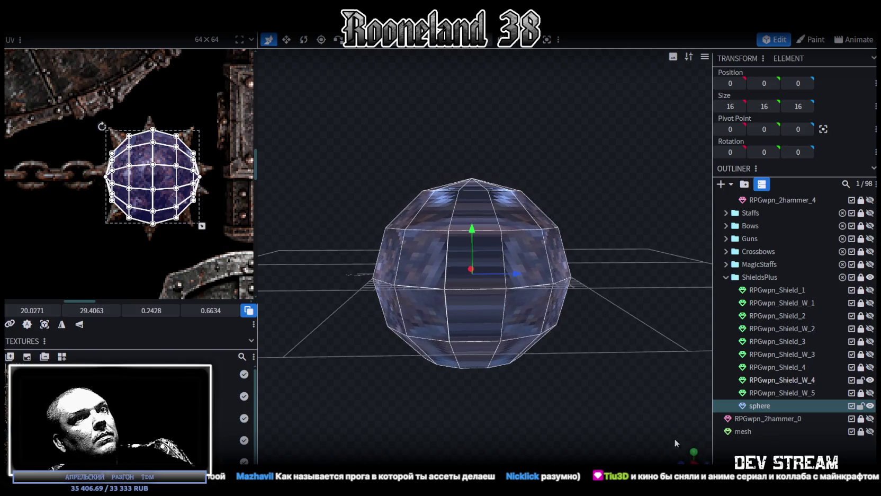
click(694, 458)
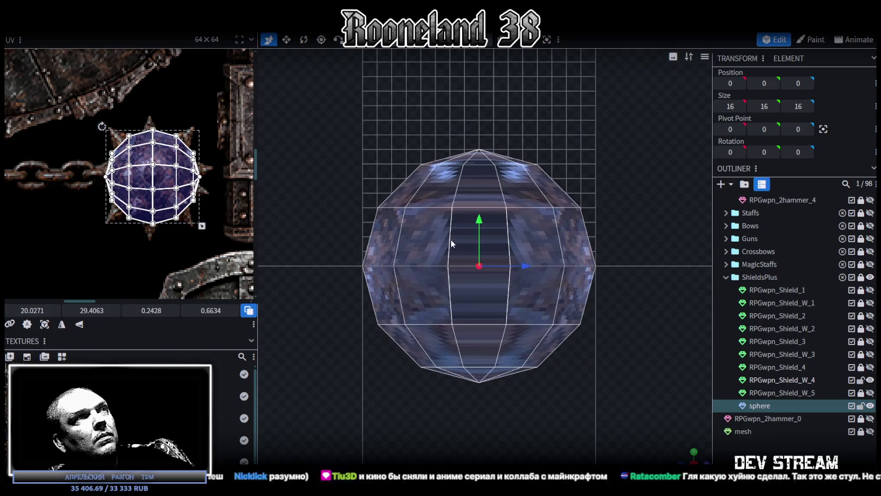
drag(442, 197, 520, 343)
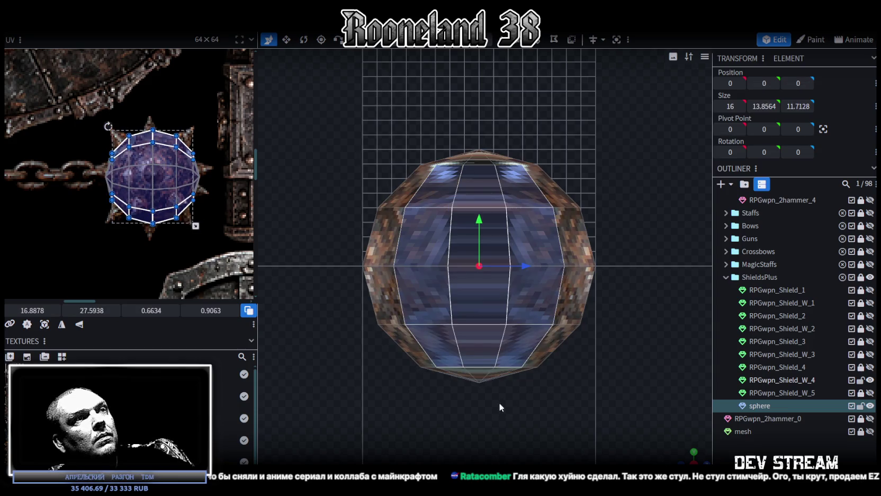
drag(466, 374, 490, 372)
drag(469, 167, 442, 176)
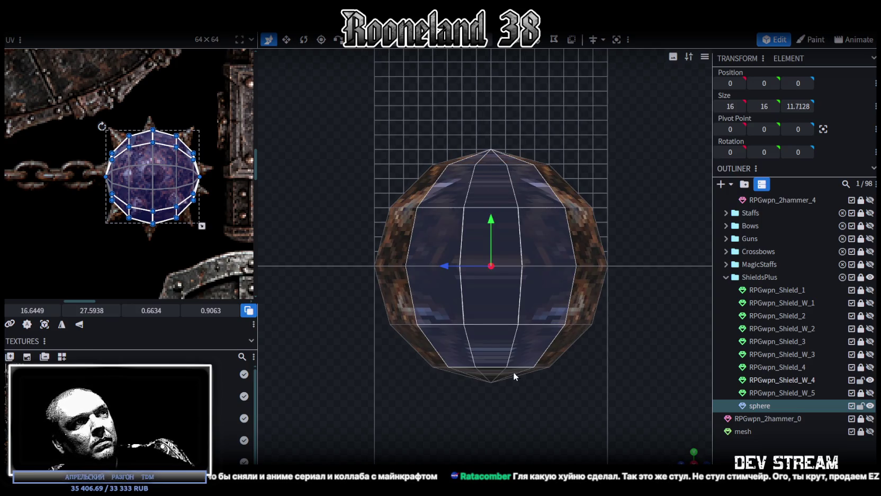
- Reproject the front faces' UVs, rotate the island 90 degrees and shrink it onto the spiked ball
click(45, 324)
scroll(103, 239, down, 3)
right_click(157, 229)
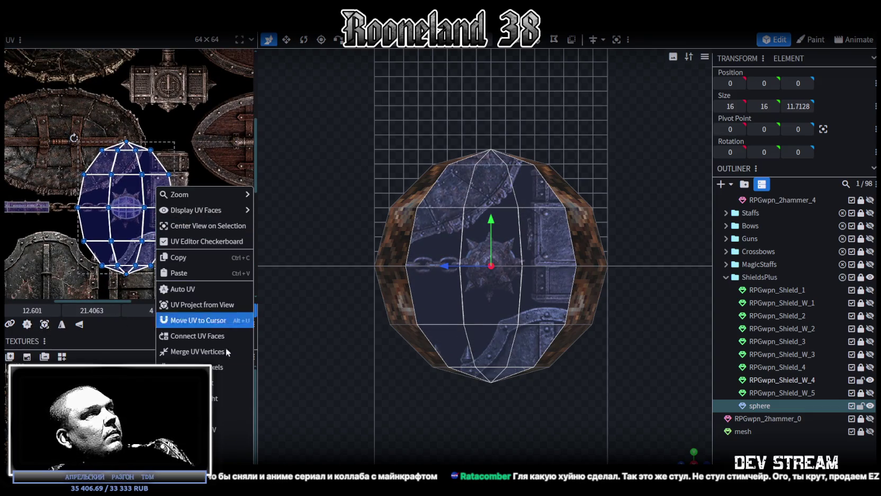
click(233, 397)
scroll(196, 236, up, 2)
middle_drag(195, 236, 165, 210)
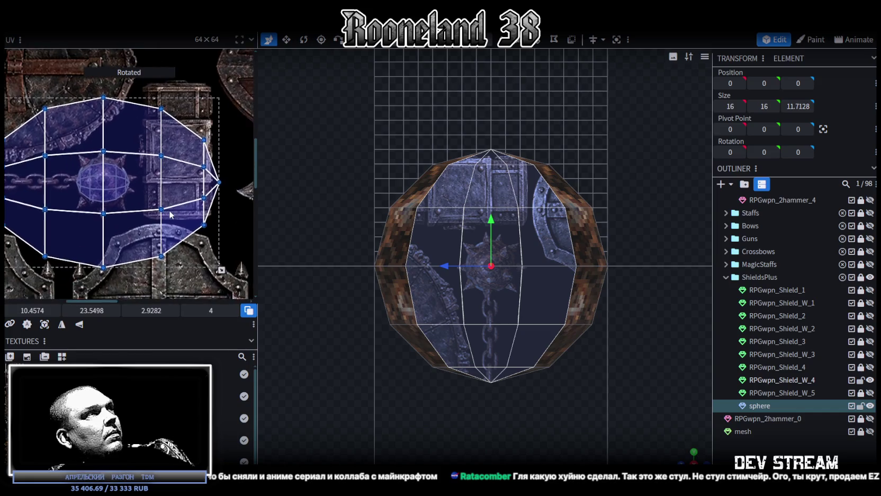
mouse_move(220, 269)
mouse_down()
mouse_move(53, 153)
mouse_move(116, 162)
mouse_move(170, 223)
mouse_move(160, 193)
mouse_move(141, 194)
mouse_up()
scroll(161, 193, up, 3)
mouse_move(141, 195)
middle_down()
mouse_move(105, 188)
mouse_move(161, 217)
middle_up()
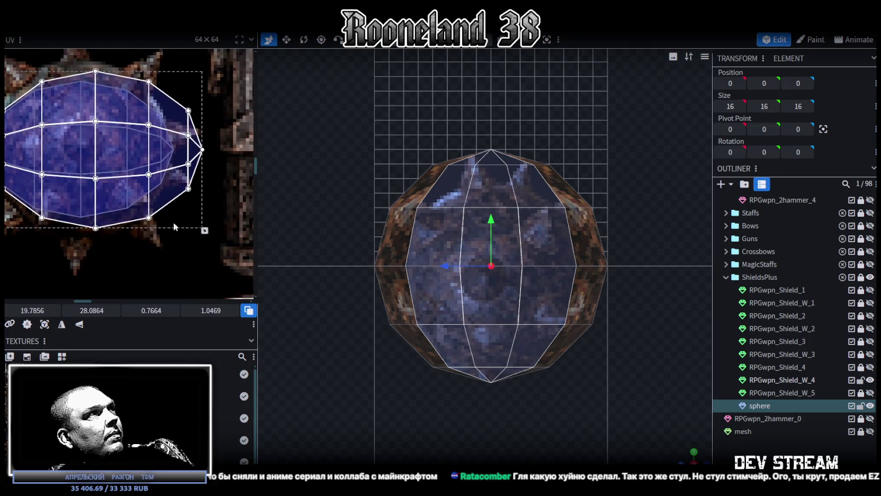
drag(205, 231, 176, 209)
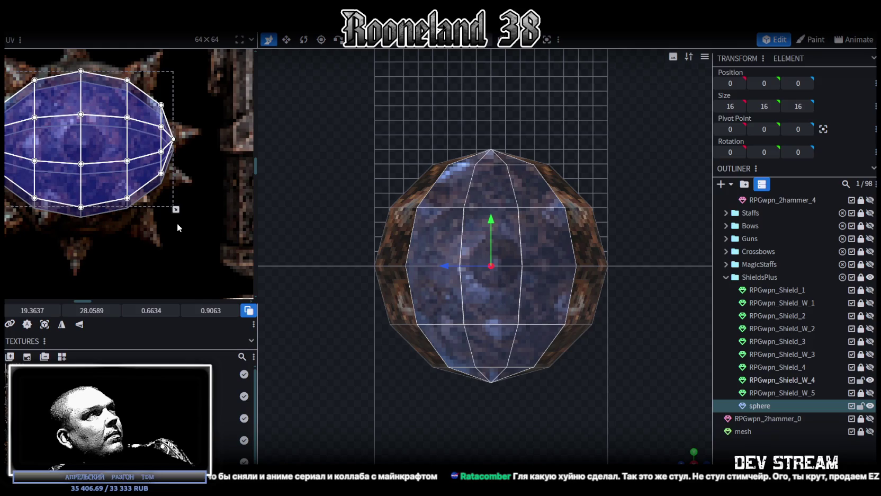
scroll(159, 197, up, 2)
scroll(181, 202, up, 2)
drag(113, 150, 112, 170)
- Fine-tune the UV island, making it taller and narrower over the spiked ball
scroll(112, 170, down, 2)
scroll(82, 175, up, 2)
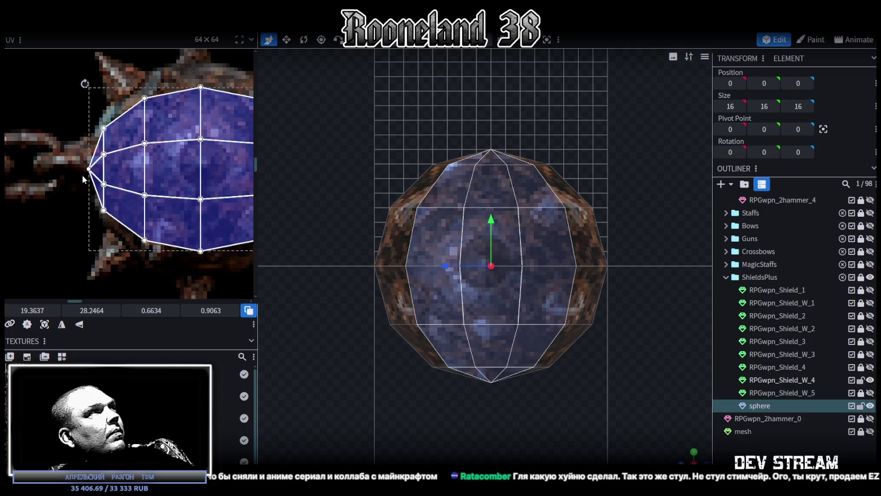
scroll(82, 175, up, 3)
drag(181, 166, 180, 167)
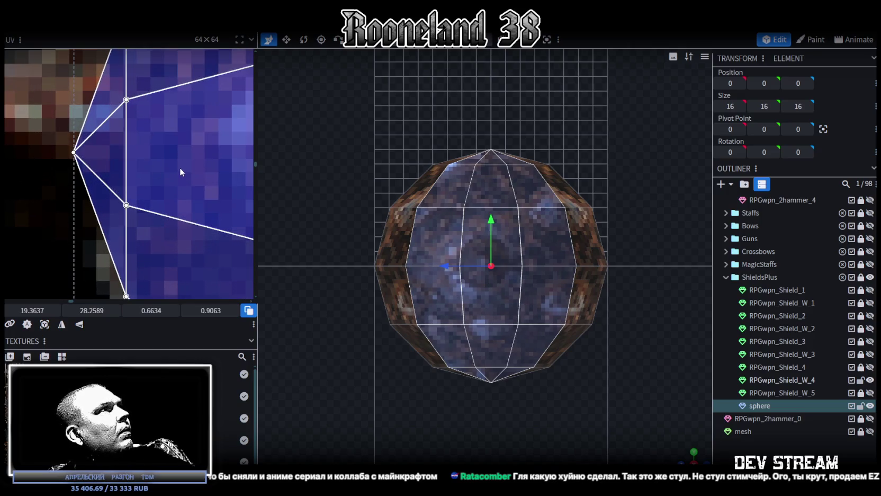
scroll(179, 170, down, 2)
scroll(177, 172, down, 2)
middle_drag(159, 92, 74, 99)
scroll(91, 143, up, 1)
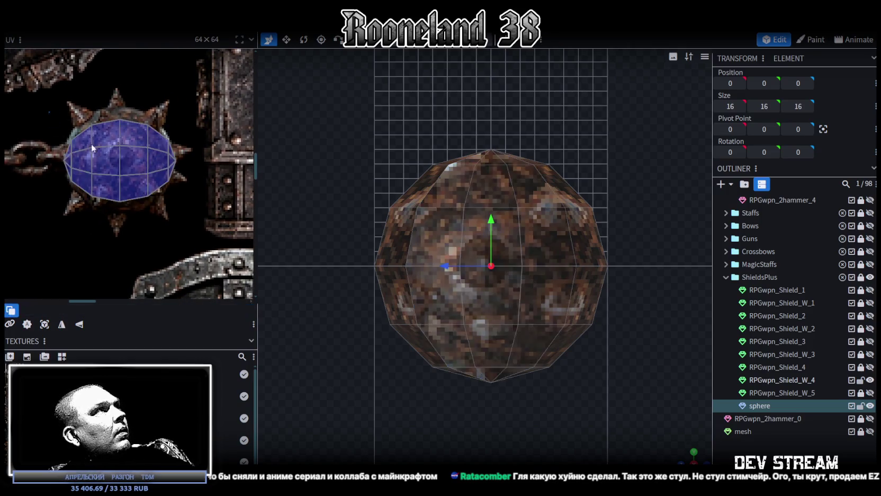
click(91, 143)
scroll(110, 149, up, 2)
click(108, 159)
drag(108, 153, 107, 149)
drag(236, 222, 228, 247)
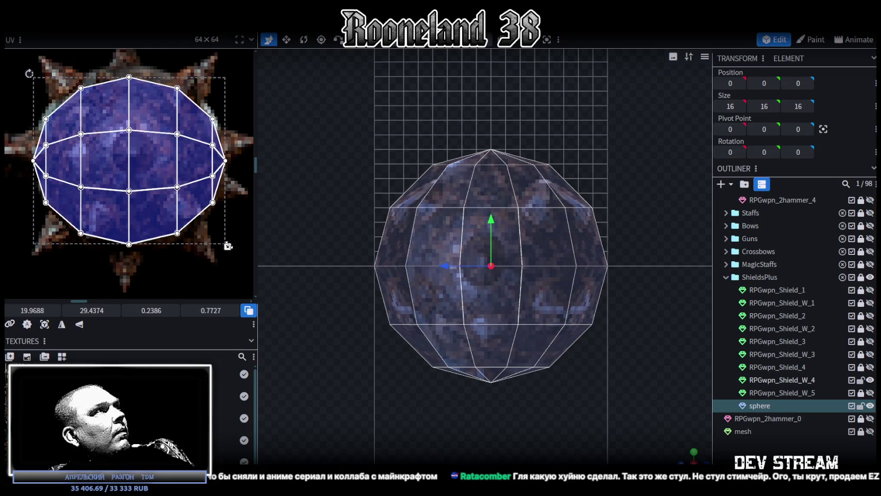
scroll(222, 241, down, 3)
middle_drag(97, 157, 138, 173)
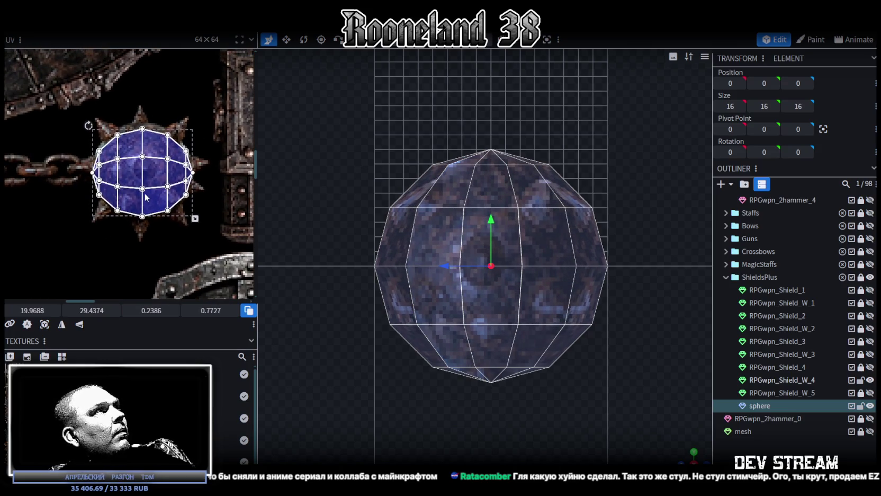
scroll(137, 172, up, 2)
drag(155, 177, 168, 184)
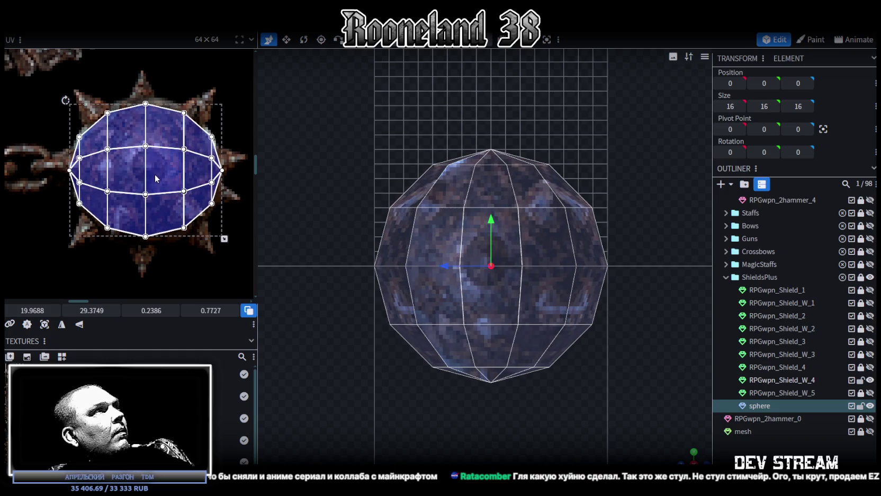
- Deselect the sphere to preview its texture, then reselect it and view it from above
click(763, 451)
click(699, 440)
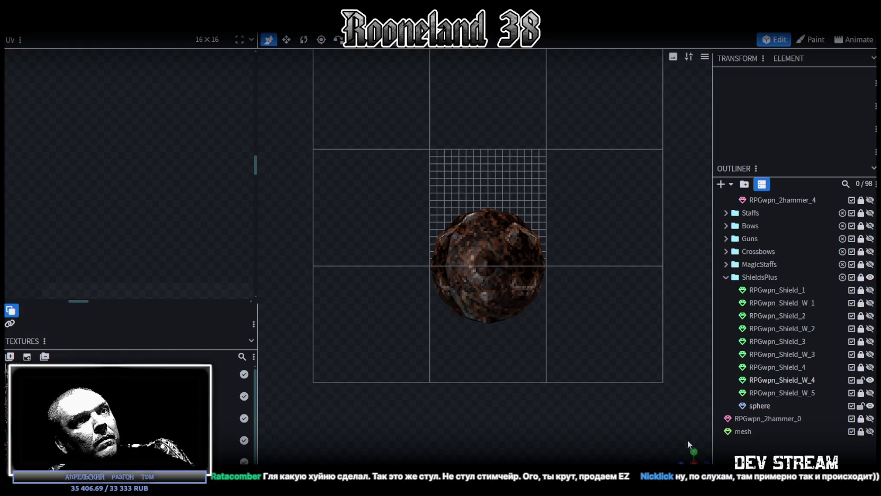
mouse_move(568, 358)
mouse_down()
mouse_move(448, 380)
mouse_move(420, 340)
mouse_move(479, 360)
mouse_up()
click(463, 231)
mouse_move(470, 222)
mouse_down()
mouse_move(551, 207)
mouse_move(608, 215)
mouse_move(651, 406)
mouse_up()
- In top view, select the sphere's top face ring and project its UVs as a radial fan
click(694, 458)
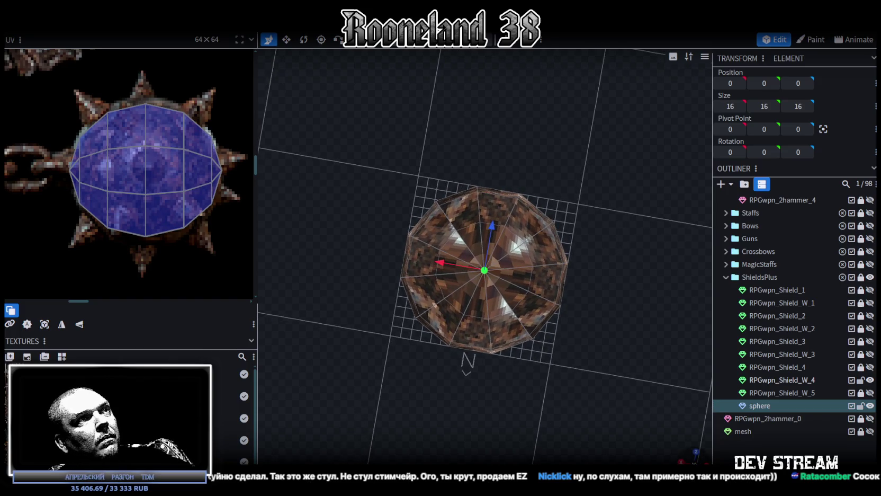
double_click(453, 239)
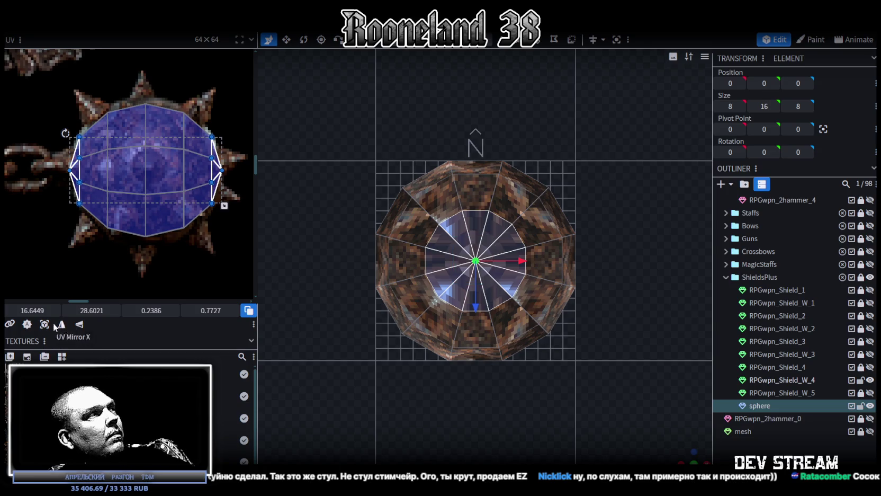
click(44, 324)
scroll(87, 271, down, 3)
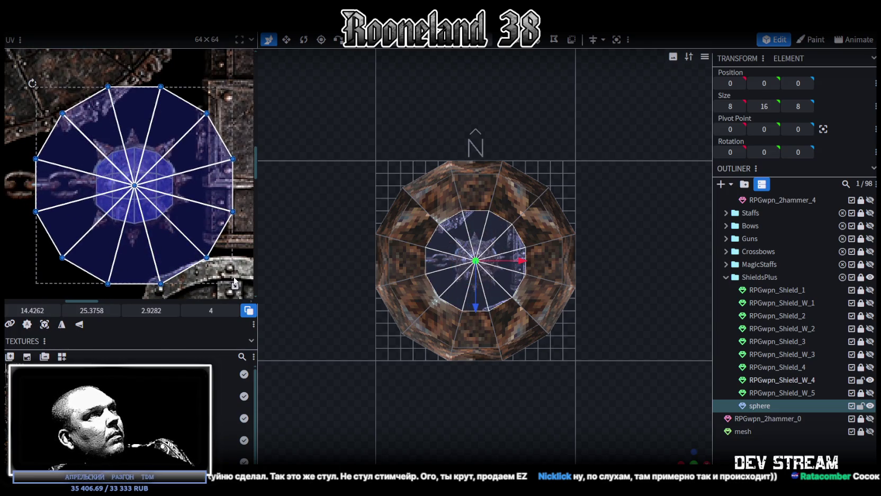
- Scale and position the UV fan over the blue spiked region, then deselect
mouse_move(233, 283)
mouse_down()
mouse_move(96, 145)
mouse_move(155, 183)
mouse_up()
scroll(155, 183, up, 2)
scroll(164, 212, up, 2)
scroll(175, 244, up, 1)
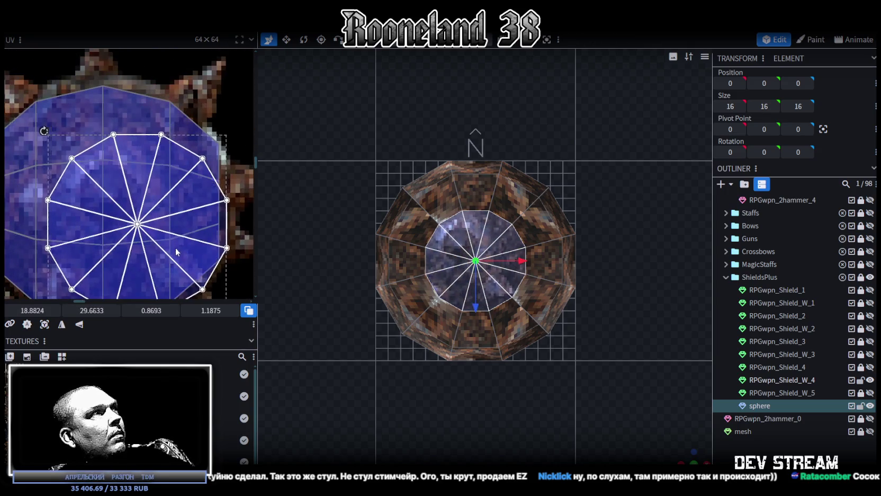
scroll(231, 228, down, 2)
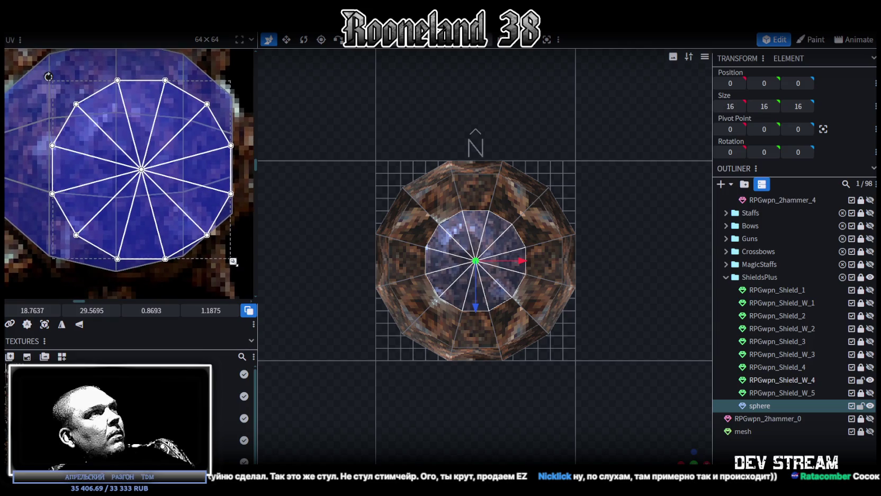
drag(233, 261, 194, 242)
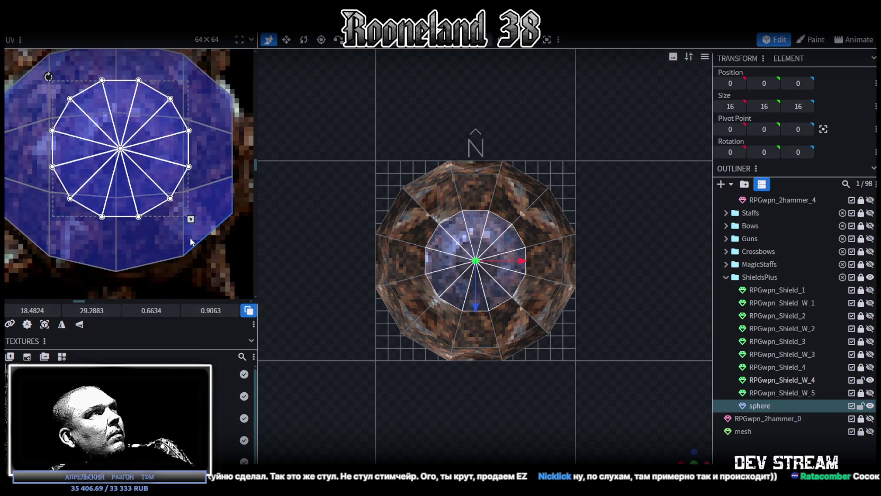
drag(191, 239, 189, 239)
drag(161, 157, 167, 148)
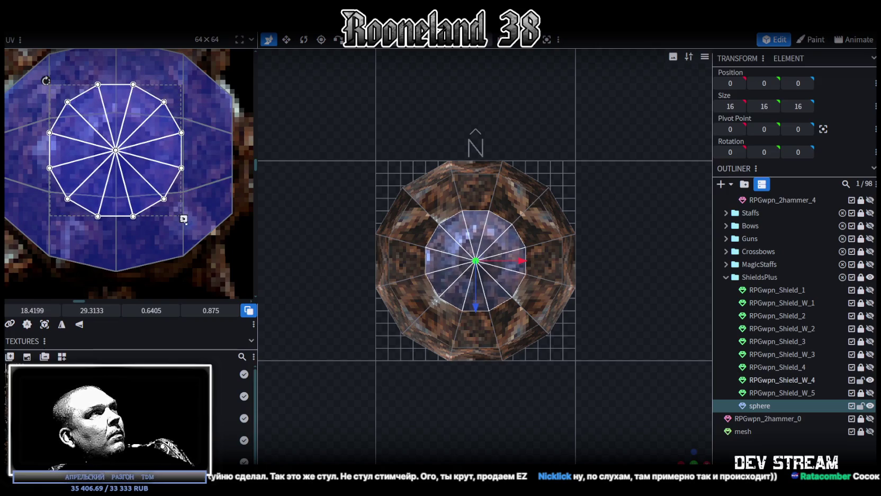
drag(184, 218, 188, 223)
drag(162, 178, 164, 176)
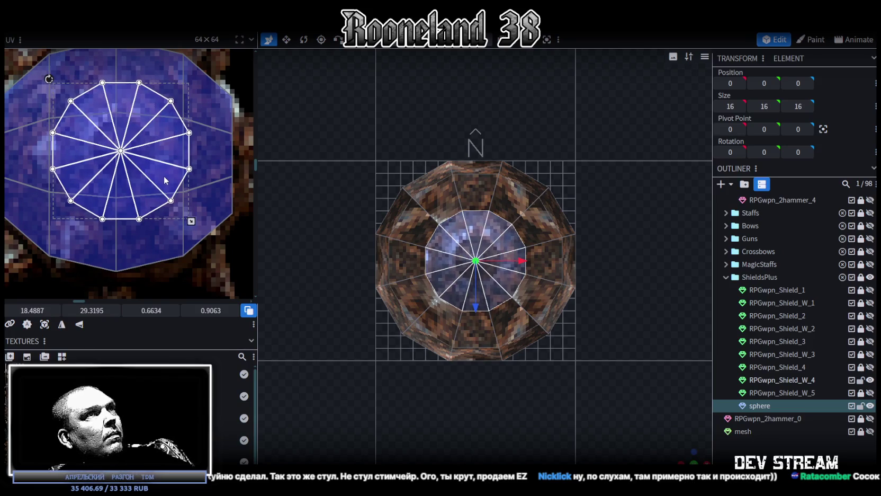
click(701, 422)
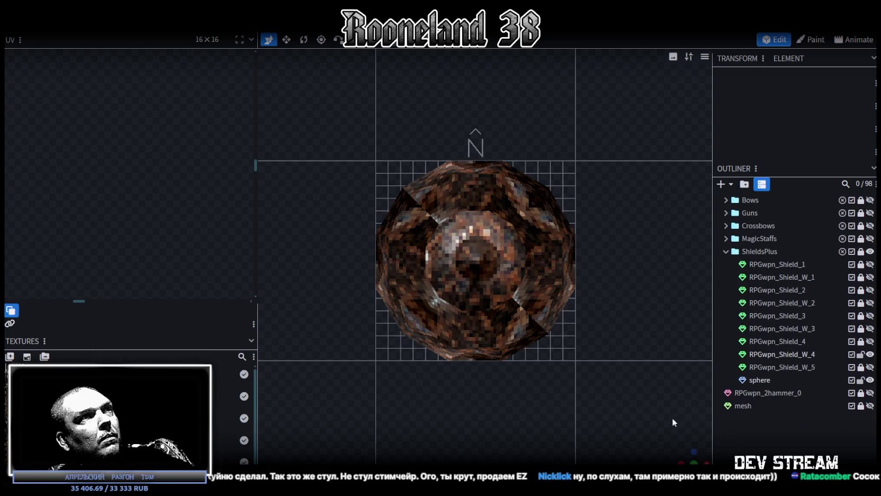
mouse_move(684, 449)
mouse_down()
mouse_move(480, 288)
mouse_move(506, 379)
mouse_move(493, 209)
mouse_up()
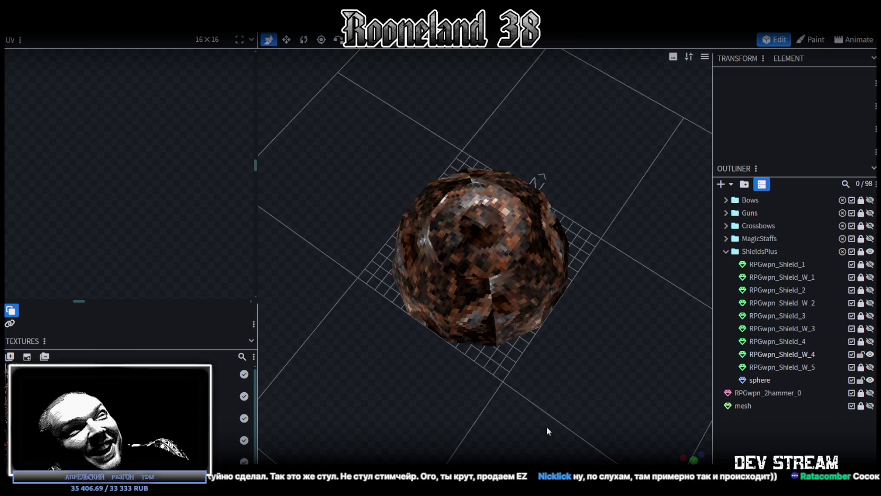
drag(546, 426, 554, 421)
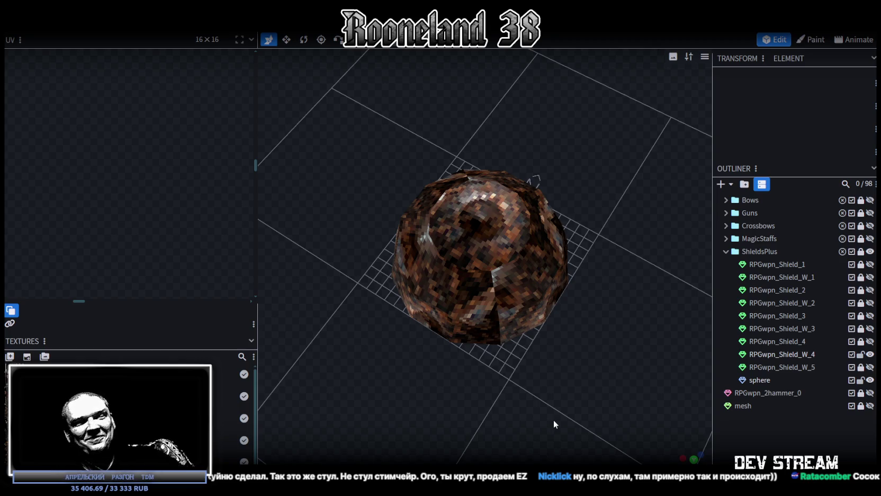
mouse_move(539, 413)
mouse_down()
mouse_move(487, 388)
mouse_move(637, 369)
mouse_move(561, 330)
mouse_up()
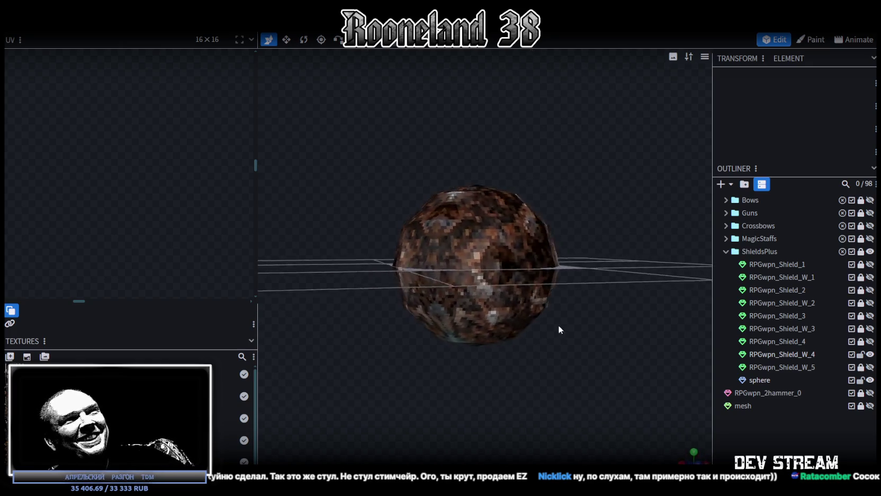
drag(500, 334, 469, 282)
click(470, 282)
click(453, 306)
mouse_move(409, 386)
mouse_down()
mouse_move(521, 394)
mouse_move(504, 390)
mouse_move(445, 393)
mouse_move(528, 408)
mouse_move(516, 357)
mouse_move(525, 368)
mouse_move(522, 351)
mouse_move(562, 373)
mouse_move(523, 365)
mouse_up()
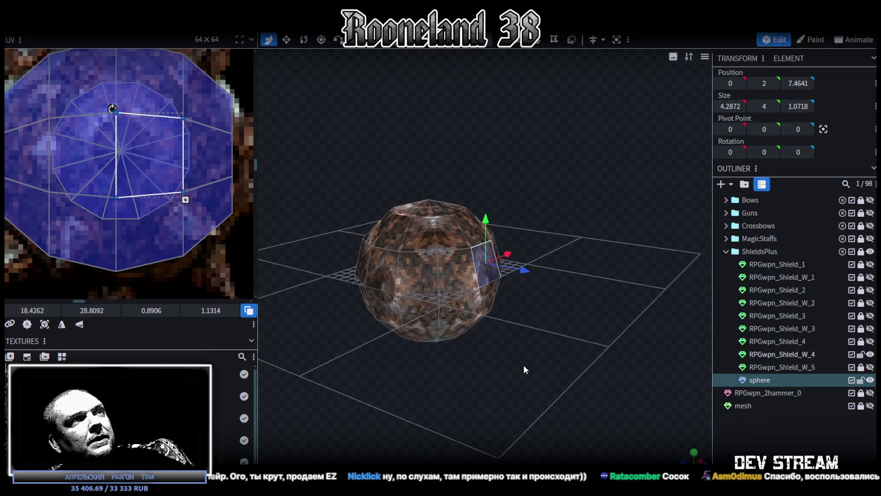
- Copy and paste a sphere face, moving the copy out to depth 11
key(ctrl+c)
key(ctrl+v)
mouse_move(530, 272)
mouse_down()
mouse_move(606, 334)
mouse_move(608, 309)
mouse_move(548, 237)
mouse_move(546, 252)
mouse_up()
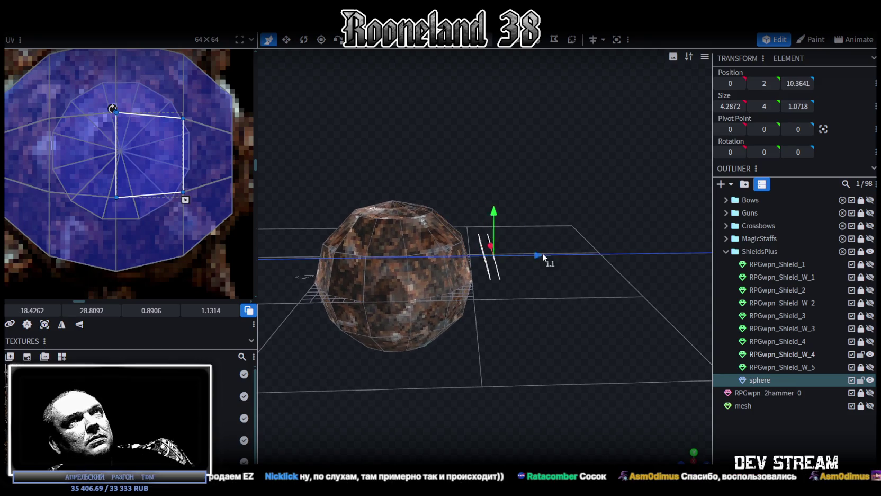
key(Return)
mouse_move(649, 277)
mouse_down()
mouse_move(584, 289)
mouse_move(604, 308)
mouse_move(544, 307)
mouse_move(538, 318)
mouse_move(565, 310)
mouse_up()
scroll(585, 288, up, 3)
drag(561, 159, 591, 132)
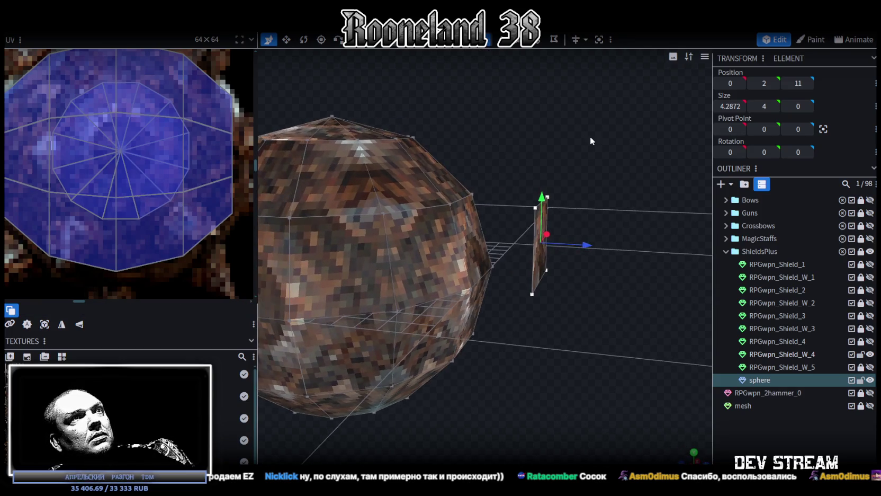
drag(603, 207, 535, 222)
- Merge the face's top edge into a point and extrude the resulting triangle outward
click(520, 227)
right_click(520, 227)
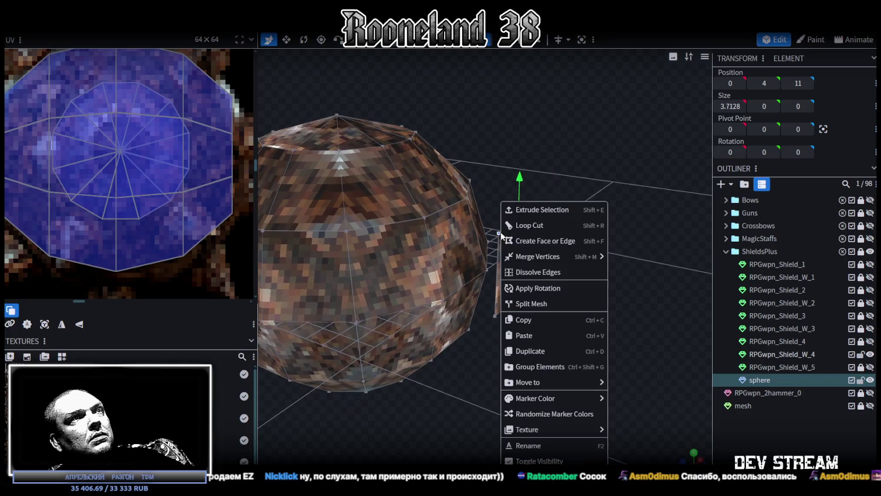
click(624, 270)
drag(604, 260, 589, 249)
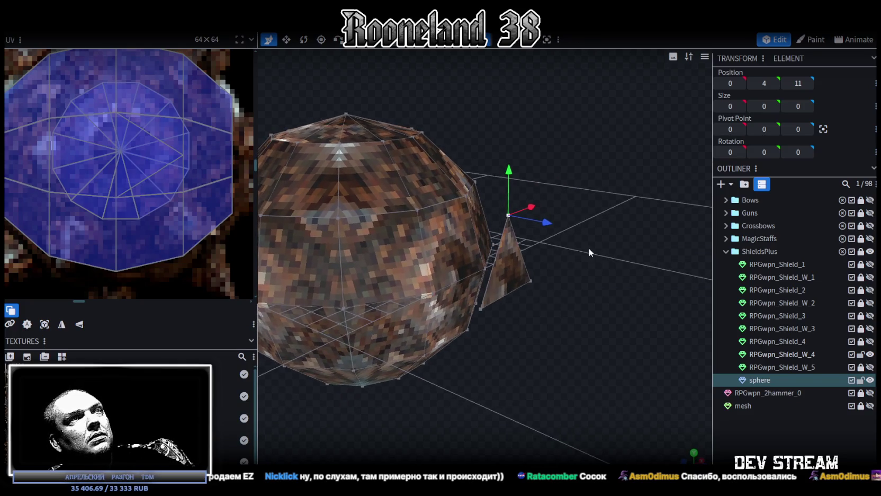
click(511, 257)
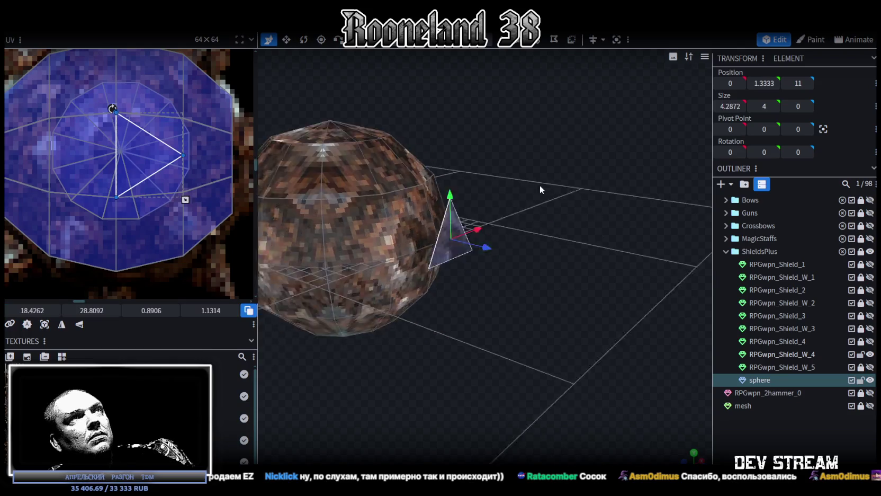
drag(540, 185, 528, 52)
key(e)
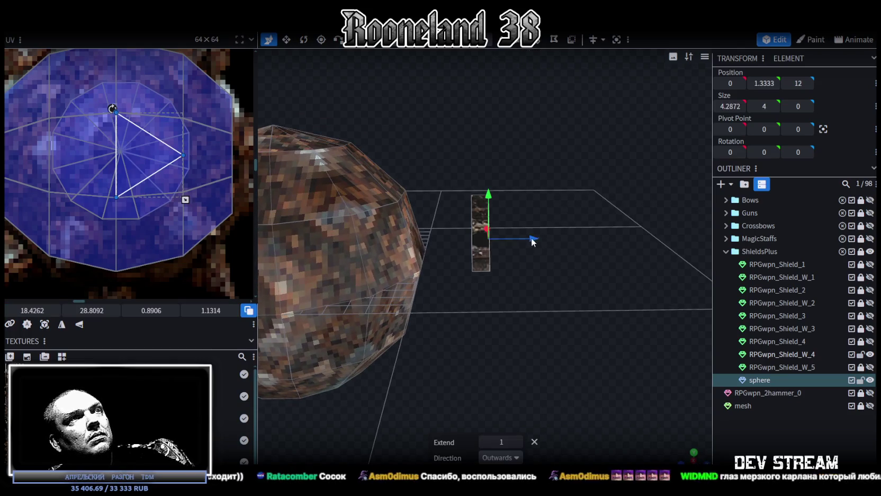
drag(533, 238, 583, 234)
- Merge the extruded end's vertices into a single tip to form the spike, then view from the top
drag(628, 293, 561, 298)
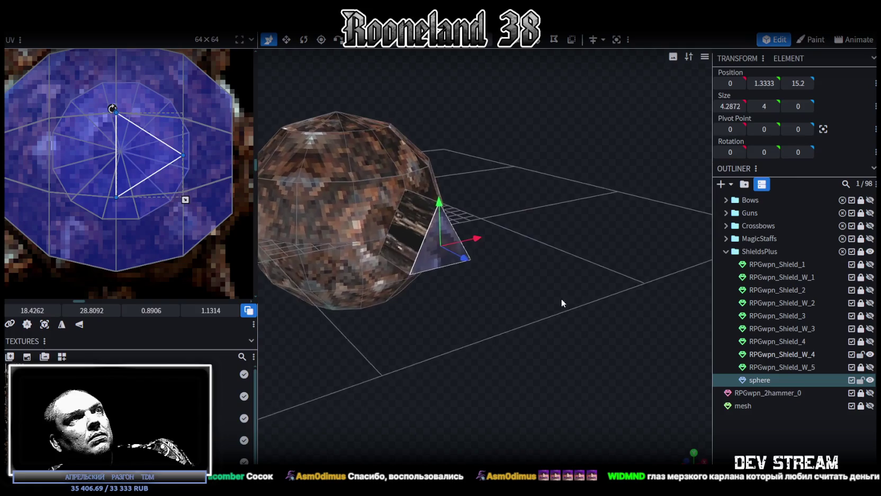
click(481, 41)
right_click(427, 279)
mouse_move(461, 256)
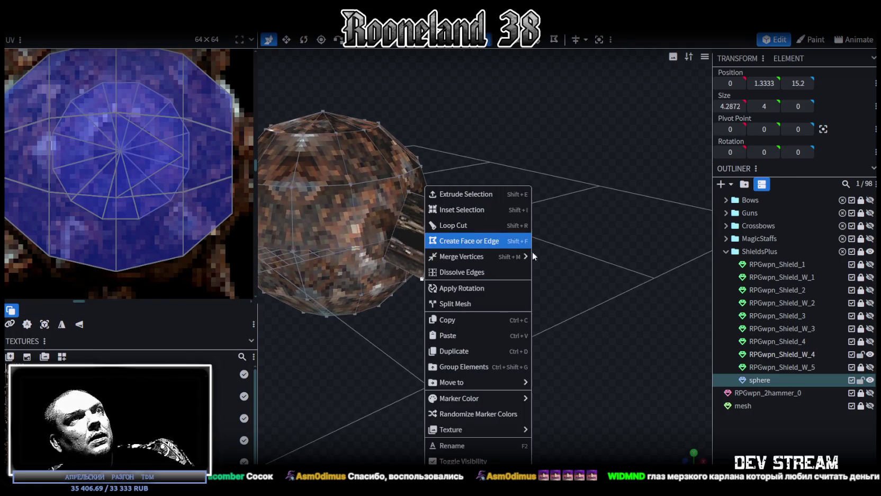
click(560, 257)
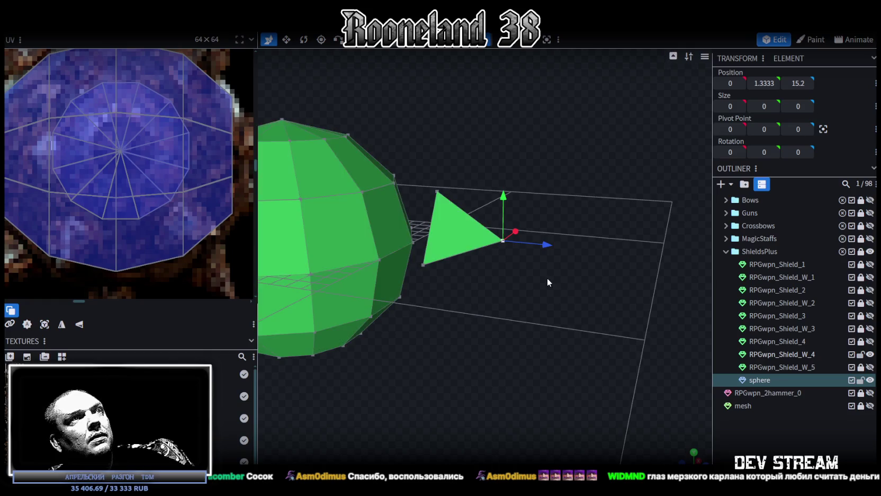
mouse_move(532, 291)
mouse_down()
mouse_move(468, 323)
mouse_move(538, 315)
mouse_up()
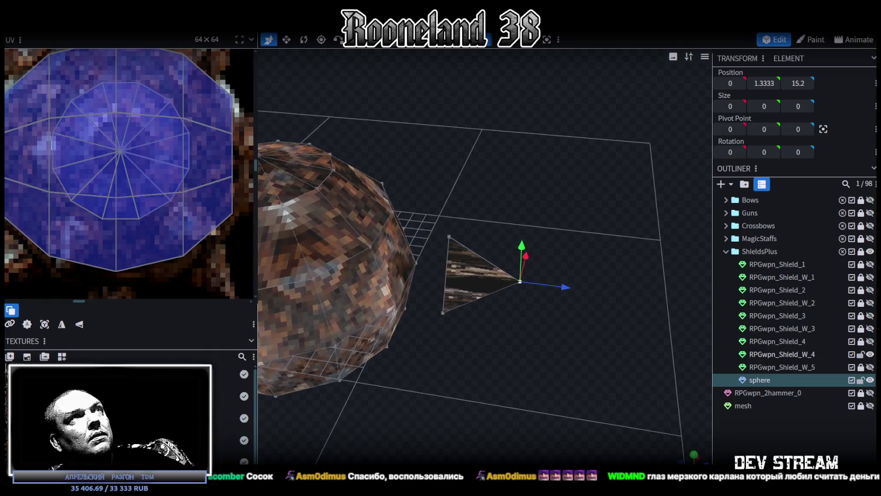
mouse_move(443, 335)
mouse_down()
mouse_move(509, 237)
mouse_move(556, 342)
mouse_up()
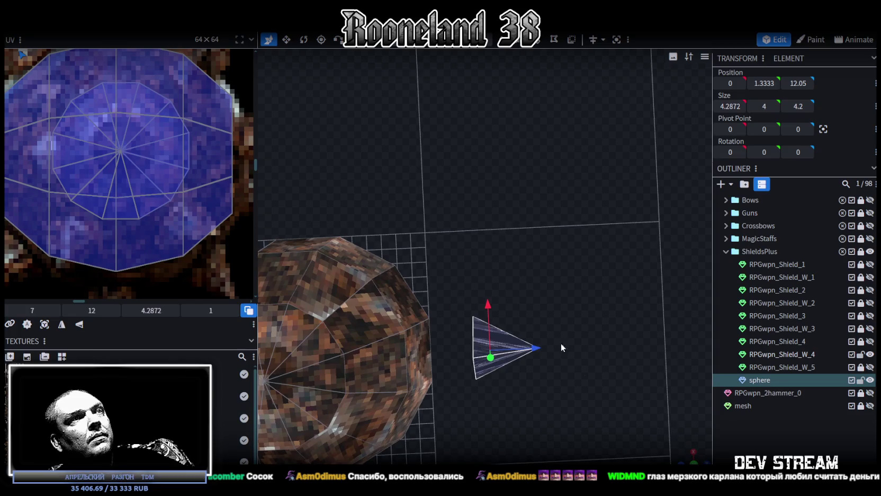
key(KP_7)
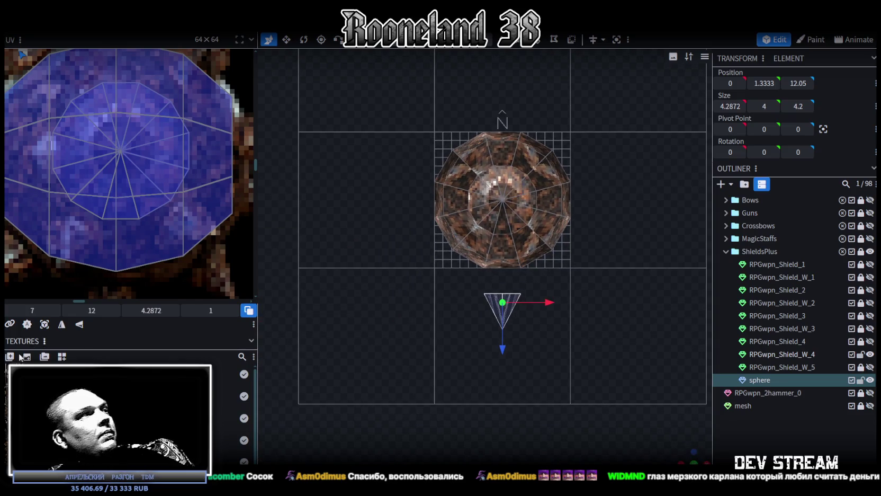
- Move the triangle's UV onto the atlas, rotate it about 150° and shrink it
scroll(73, 279, down, 5)
scroll(186, 239, up, 2)
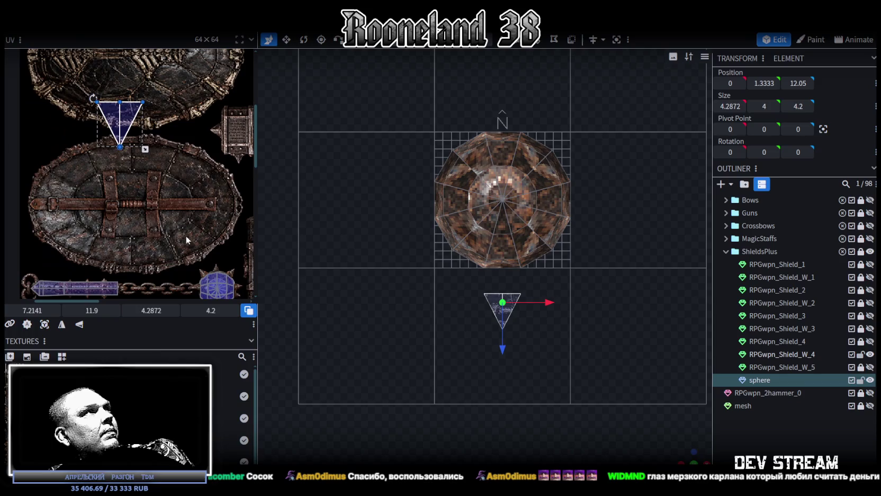
drag(135, 109, 197, 253)
scroll(196, 249, up, 2)
scroll(190, 212, up, 2)
scroll(186, 176, up, 2)
scroll(185, 177, down, 1)
scroll(192, 201, up, 1)
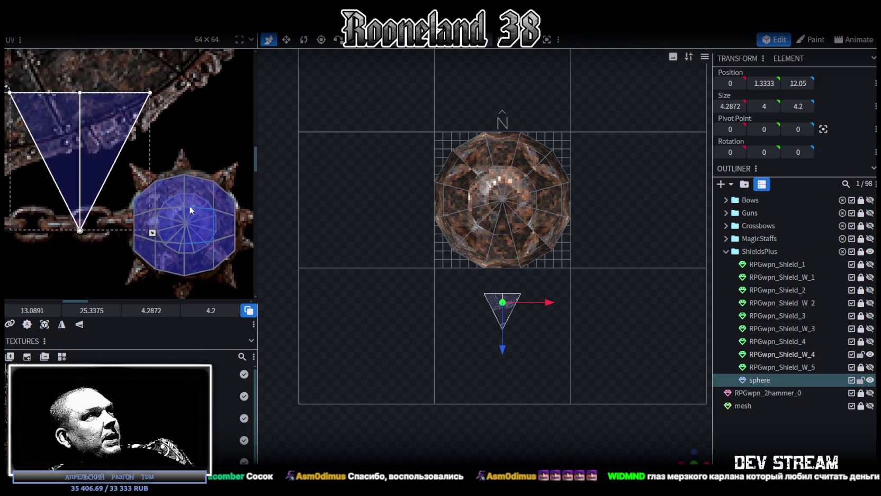
mouse_move(9, 84)
mouse_down()
mouse_move(194, 169)
mouse_move(196, 217)
mouse_move(105, 165)
mouse_up()
drag(75, 114, 152, 195)
- Fine-tune the triangle's UV with a slight rotation, nudges and a shrink toward its top corner
scroll(152, 195, up, 3)
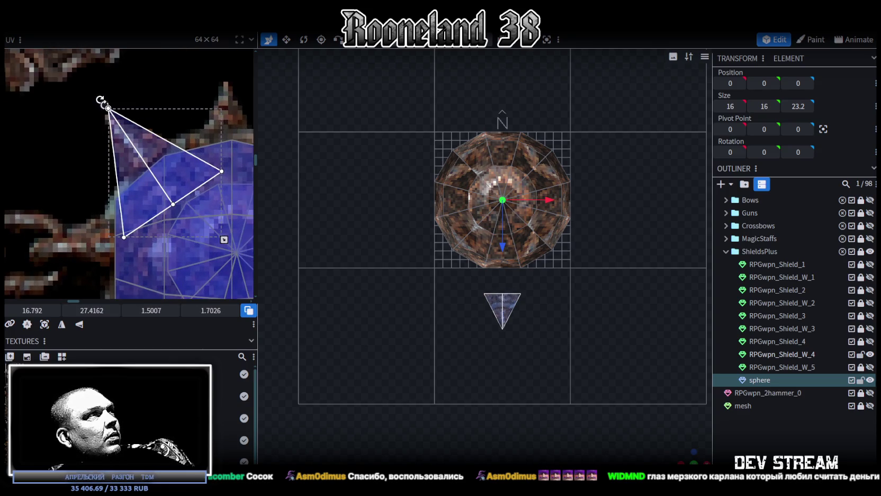
drag(100, 100, 96, 104)
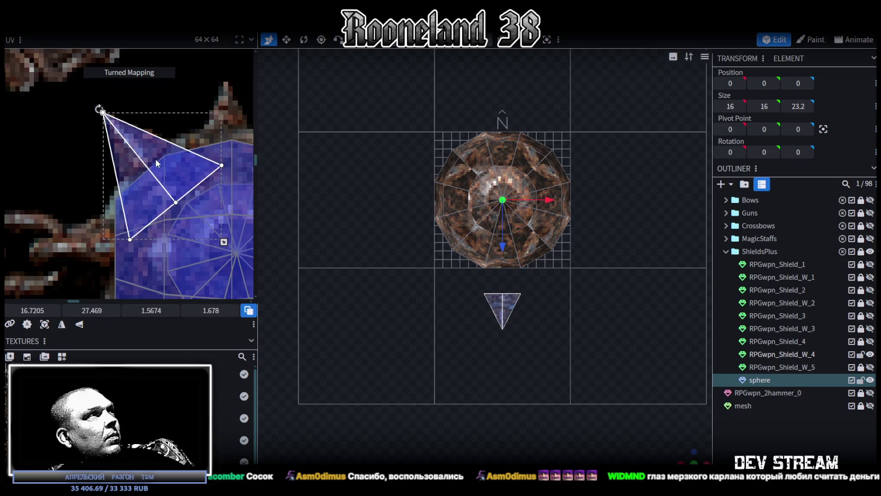
drag(156, 163, 161, 167)
drag(229, 247, 189, 222)
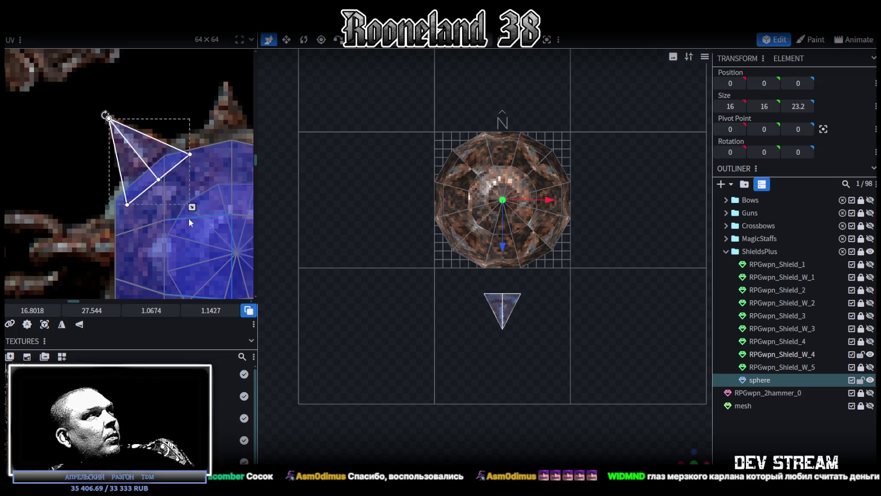
drag(144, 145, 147, 153)
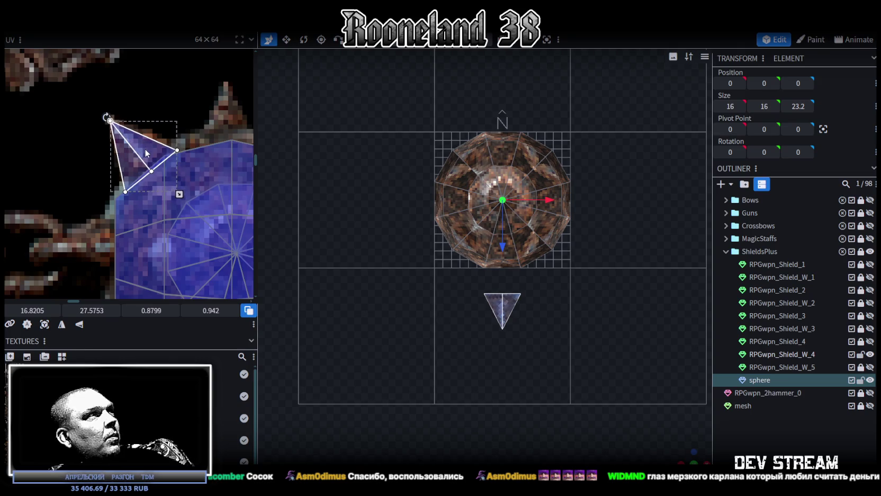
scroll(458, 322, up, 2)
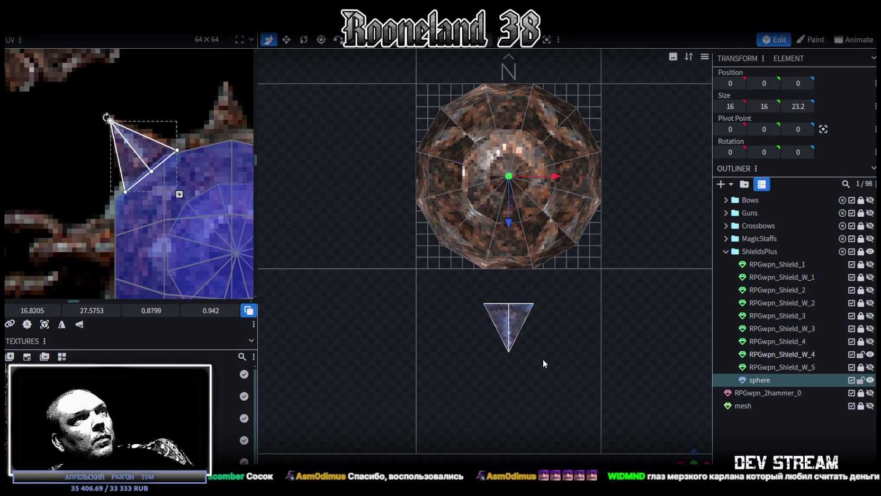
- Orbit the viewport to a perspective view and select the sphere mesh
drag(711, 459, 757, 436)
click(601, 309)
mouse_move(601, 308)
mouse_down()
mouse_move(625, 286)
mouse_move(583, 275)
mouse_up()
click(540, 288)
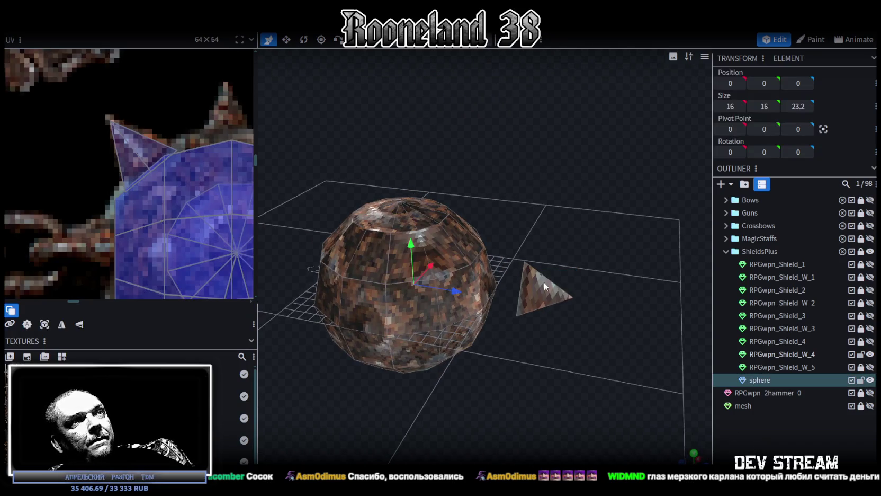
- Pull the triangle spike face in toward the sphere and raise it slightly to Y 0.2333
click(538, 297)
mouse_move(531, 324)
mouse_down()
mouse_move(608, 362)
mouse_move(528, 367)
mouse_move(561, 344)
mouse_move(579, 234)
mouse_move(537, 263)
mouse_up()
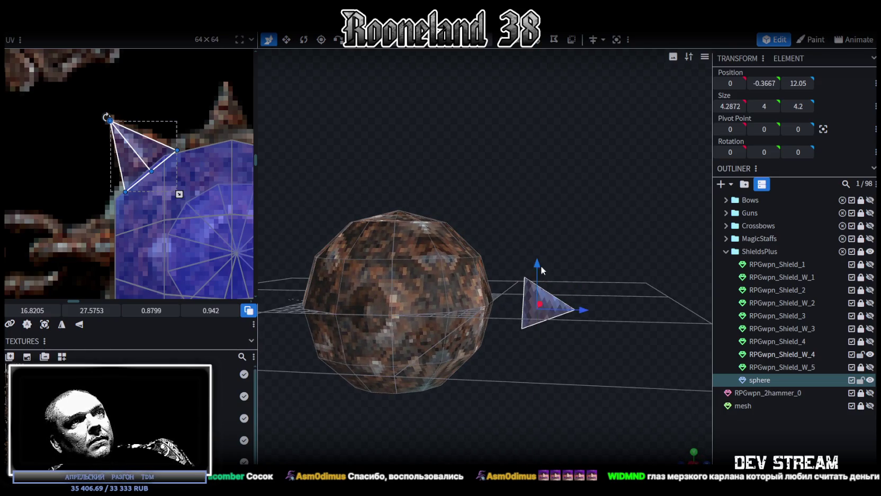
mouse_move(583, 312)
mouse_down()
mouse_move(540, 303)
mouse_move(430, 309)
mouse_move(448, 288)
mouse_up()
scroll(447, 289, up, 2)
drag(491, 270, 493, 263)
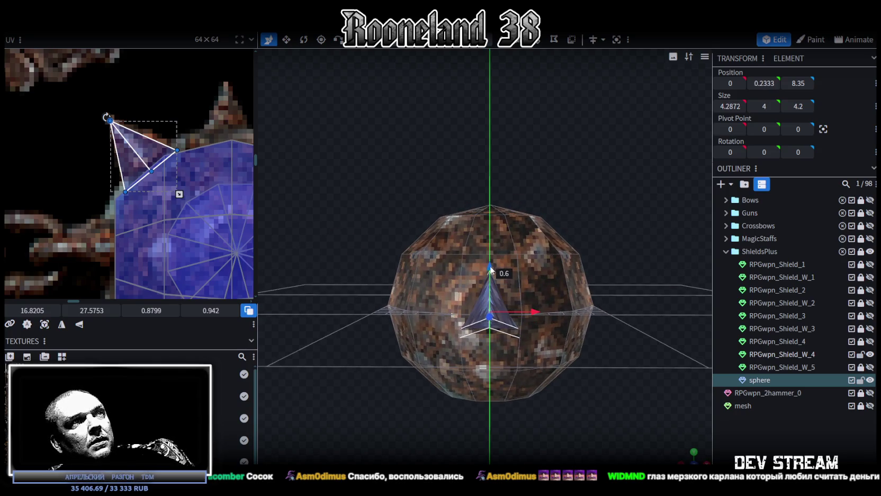
drag(578, 437, 516, 448)
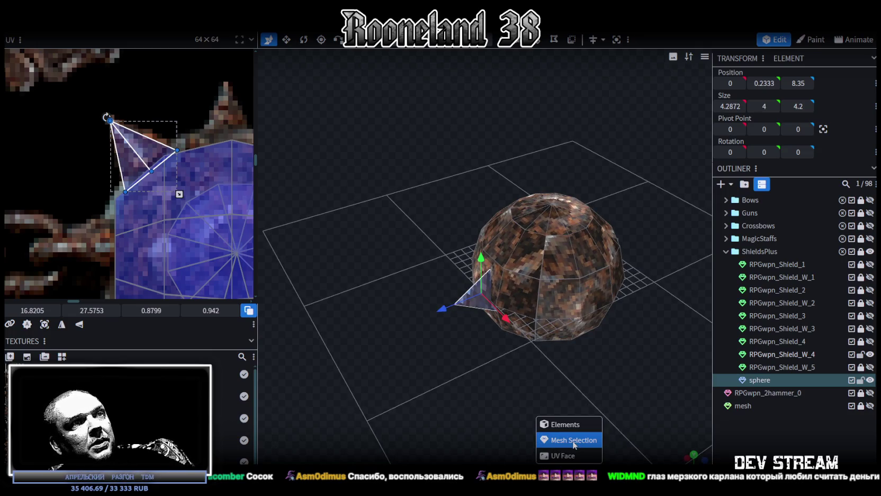
- Switch to mesh face selection, flip the triangle face and resolve the Auto Fix overlapping-vertices warning
click(574, 441)
drag(526, 398, 514, 384)
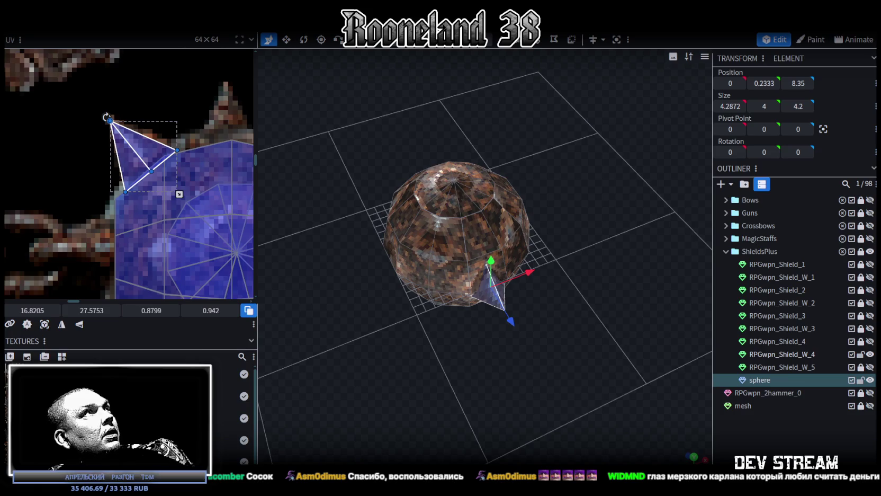
right_click(111, 35)
click(202, 54)
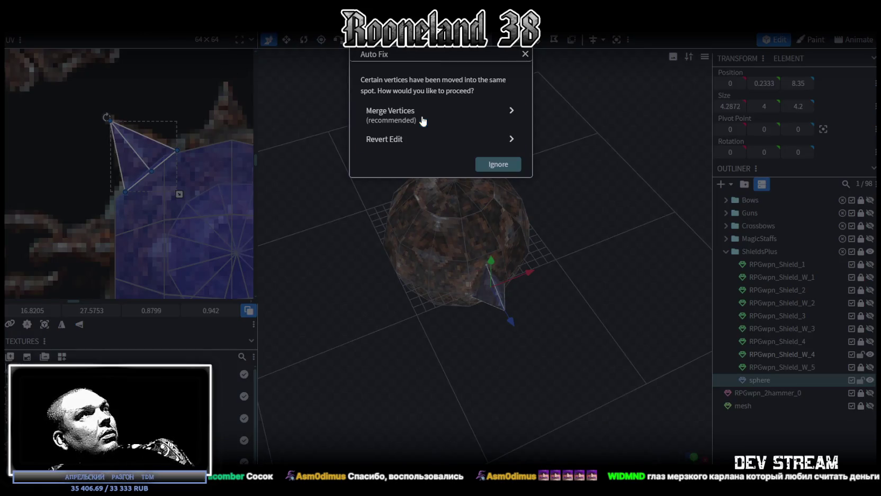
click(384, 364)
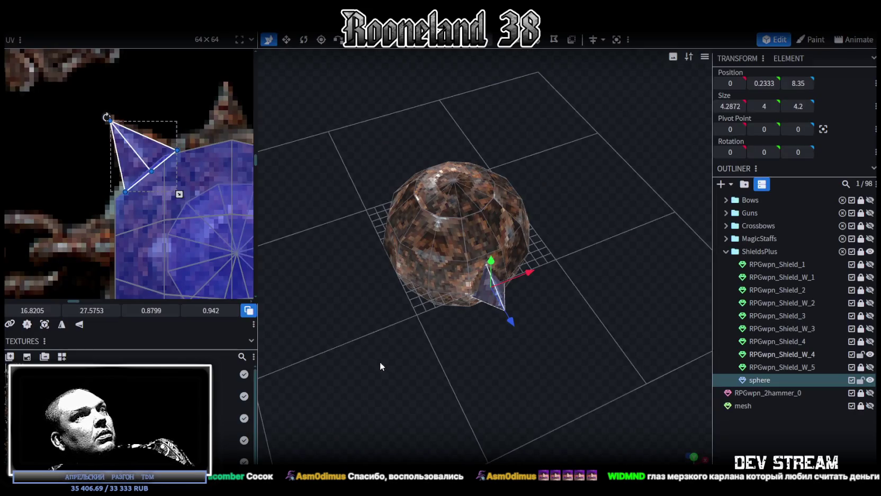
drag(381, 362, 399, 344)
- Mirror the spike to the opposite side and rotate the pair a quarter turn around the sphere
right_click(110, 33)
mouse_move(140, 53)
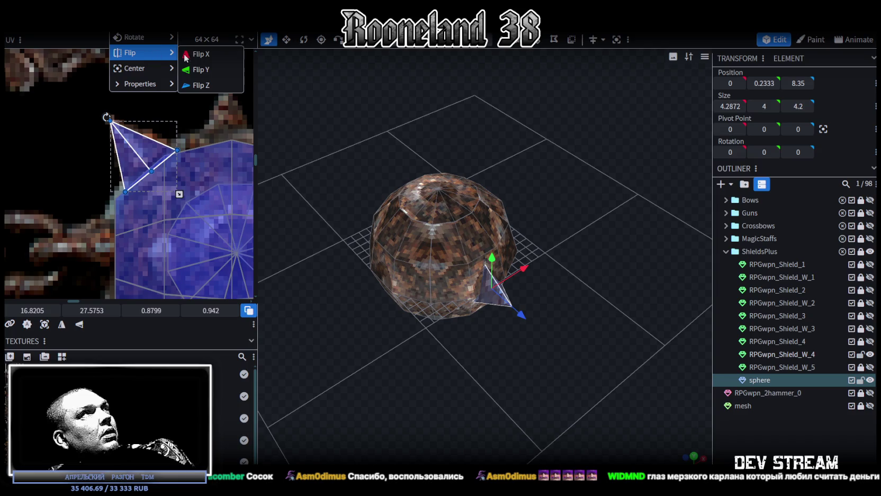
click(207, 87)
mouse_move(450, 342)
mouse_down()
mouse_move(494, 318)
mouse_move(497, 330)
mouse_move(497, 318)
mouse_move(578, 315)
mouse_move(531, 319)
mouse_move(520, 289)
mouse_move(533, 316)
mouse_move(549, 317)
mouse_up()
right_click(532, 316)
click(565, 335)
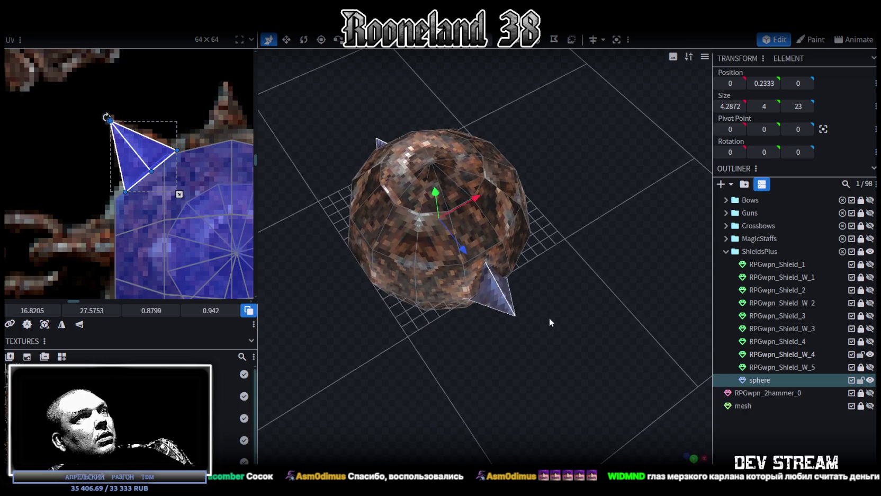
key(r)
mouse_move(429, 250)
mouse_down()
mouse_move(479, 248)
mouse_move(563, 225)
mouse_move(583, 200)
mouse_up()
mouse_move(558, 366)
mouse_down()
mouse_move(584, 308)
mouse_move(624, 320)
mouse_move(578, 346)
mouse_move(473, 332)
mouse_move(513, 308)
mouse_move(516, 332)
mouse_move(551, 353)
mouse_up()
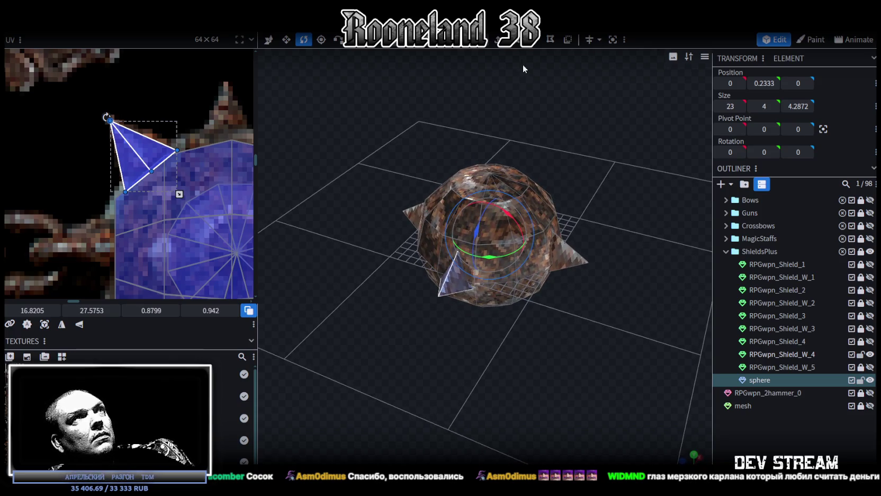
mouse_move(556, 217)
mouse_down()
mouse_move(545, 335)
mouse_move(634, 323)
mouse_up()
mouse_move(358, 258)
mouse_down()
mouse_move(605, 322)
mouse_move(559, 267)
mouse_up()
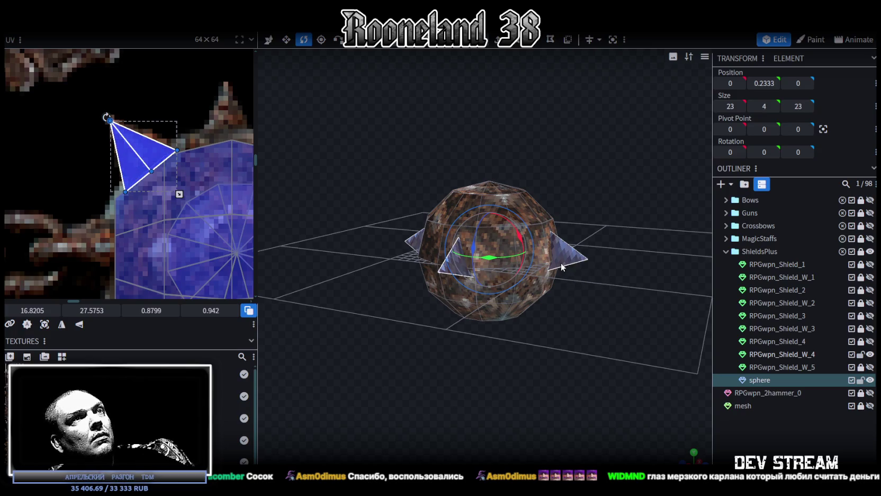
- Split the selected spikes into their own mesh and rotate them 22.5° around the vertical axis
right_click(561, 263)
click(596, 300)
mouse_move(595, 307)
mouse_down()
mouse_move(591, 330)
mouse_move(604, 344)
mouse_up()
drag(497, 254, 546, 263)
mouse_move(603, 313)
mouse_down()
mouse_move(603, 304)
mouse_move(556, 338)
mouse_move(564, 340)
mouse_move(580, 314)
mouse_move(554, 251)
mouse_move(598, 378)
mouse_move(612, 375)
mouse_move(630, 414)
mouse_move(585, 372)
mouse_up()
- Copy and paste the spike faces and mirror the copies across X
key(ctrl+c)
key(ctrl+v)
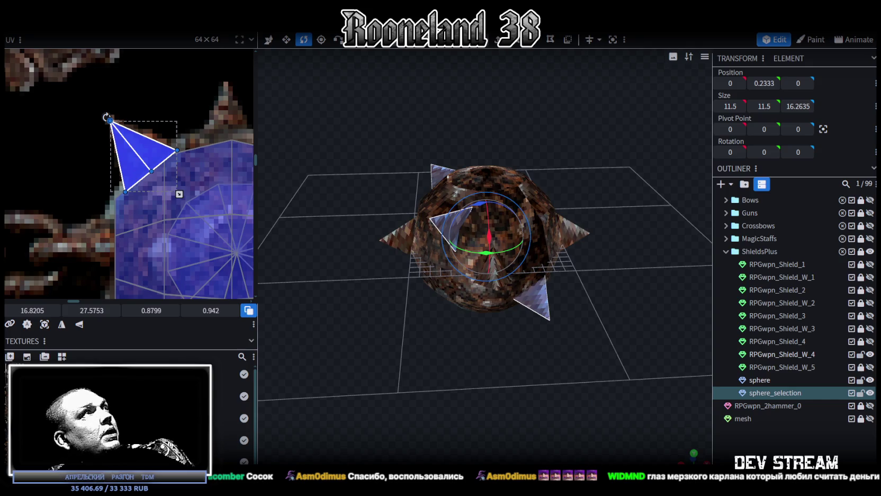
right_click(110, 26)
click(199, 54)
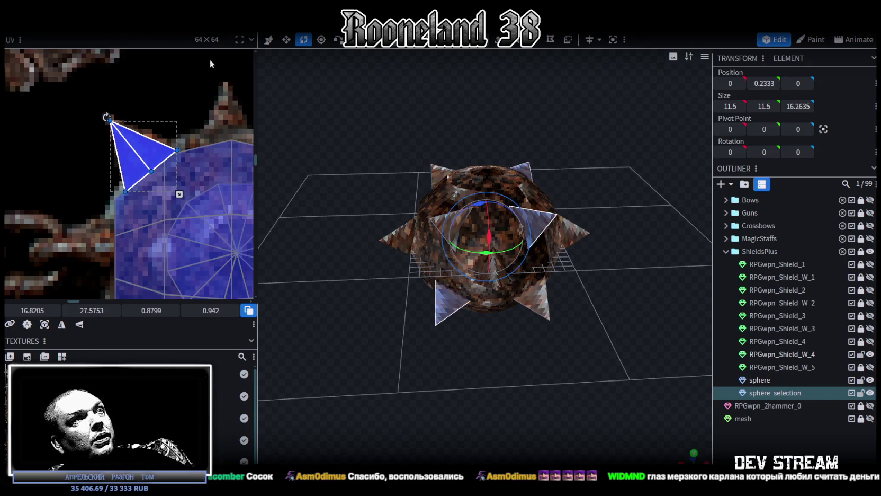
mouse_move(583, 296)
mouse_down()
mouse_move(561, 261)
mouse_move(529, 247)
mouse_move(511, 279)
mouse_move(563, 297)
mouse_up()
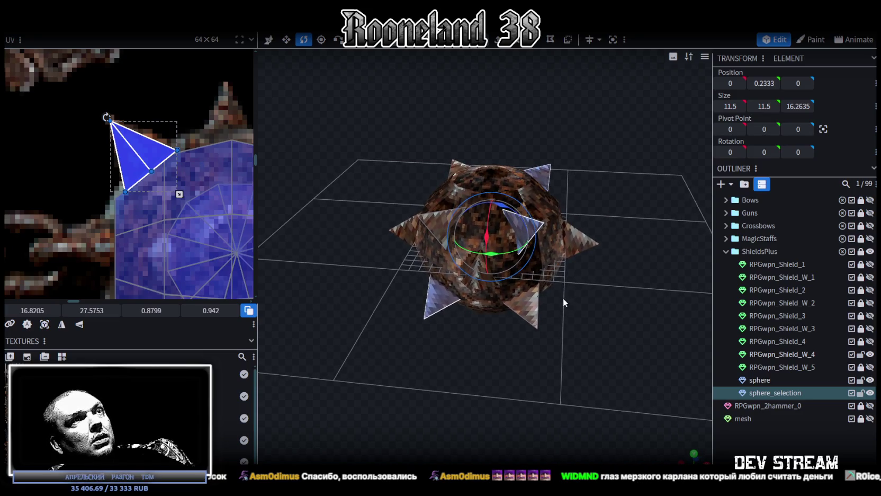
- Duplicate the centred spike pair and rotate the copies to point up and down
click(584, 245)
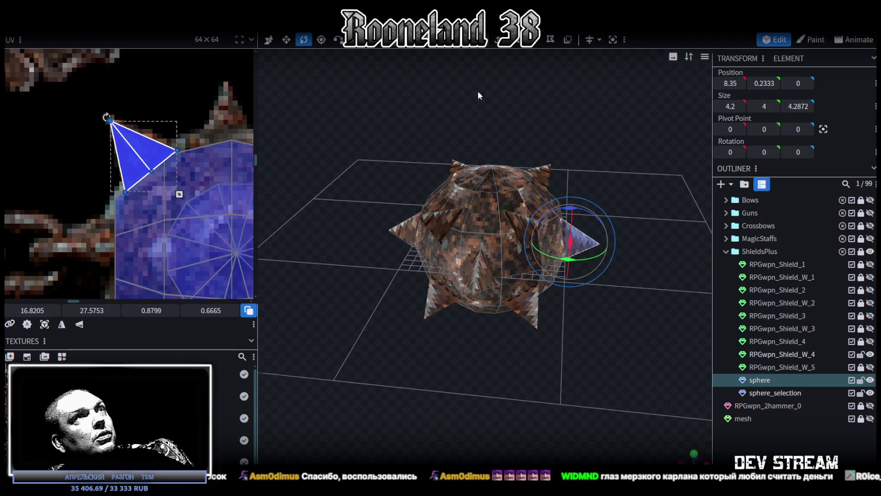
click(523, 244)
mouse_move(470, 96)
mouse_down()
mouse_move(522, 244)
mouse_move(618, 266)
mouse_up()
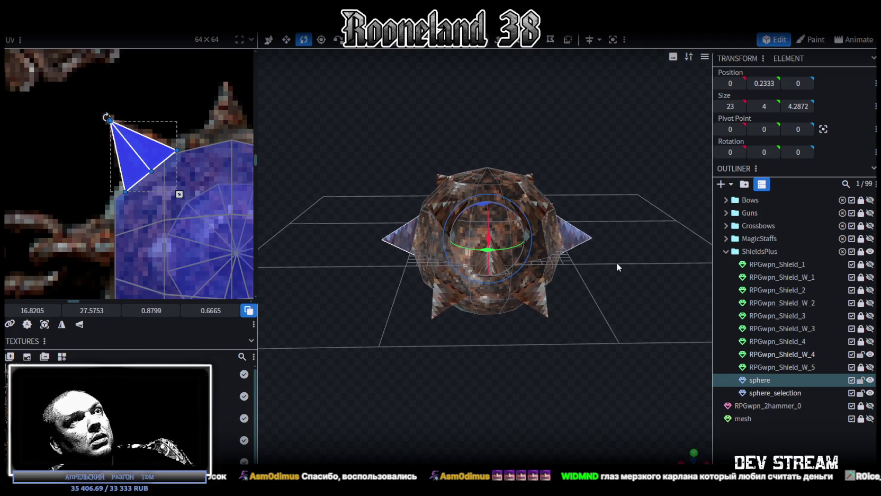
key(ctrl+c)
key(ctrl+v)
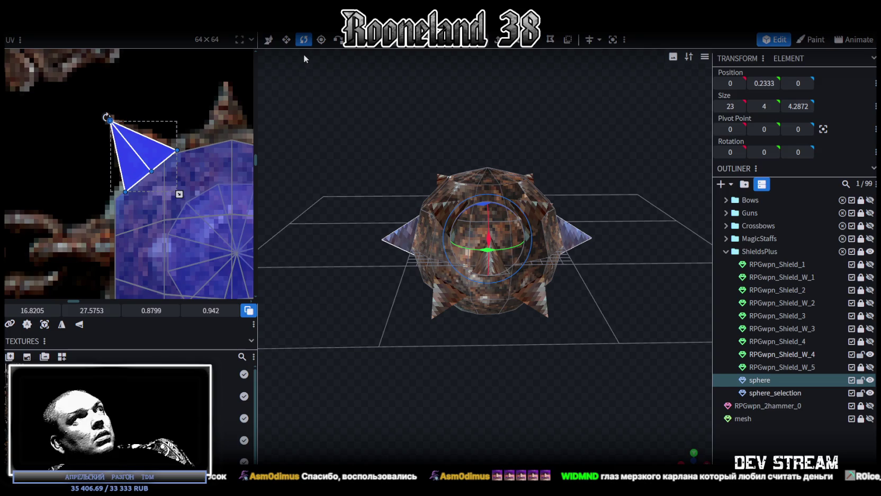
right_click(111, 33)
mouse_move(141, 53)
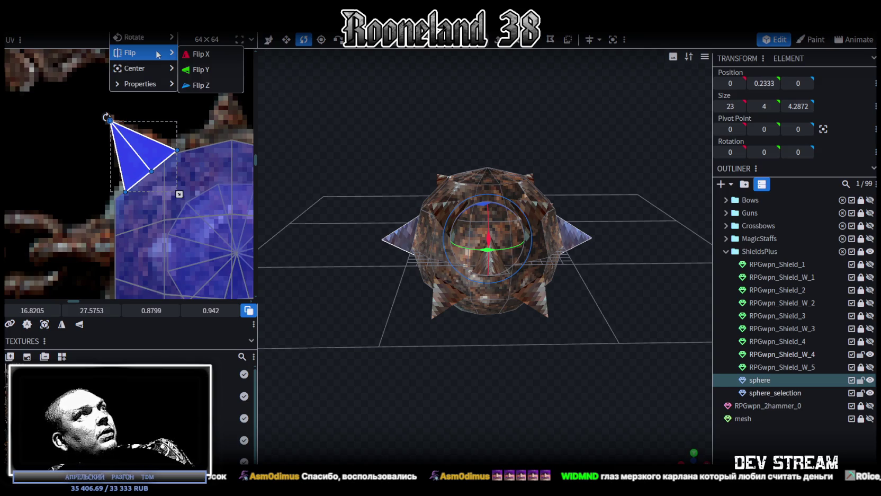
drag(477, 105, 550, 143)
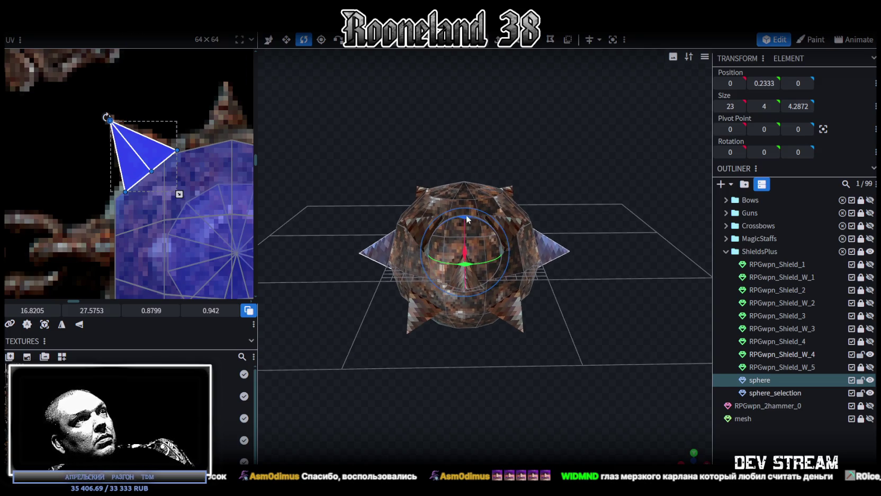
drag(466, 215, 555, 204)
drag(499, 222, 478, 193)
mouse_move(442, 171)
mouse_down()
mouse_move(424, 156)
mouse_move(627, 192)
mouse_move(660, 167)
mouse_move(609, 279)
mouse_up()
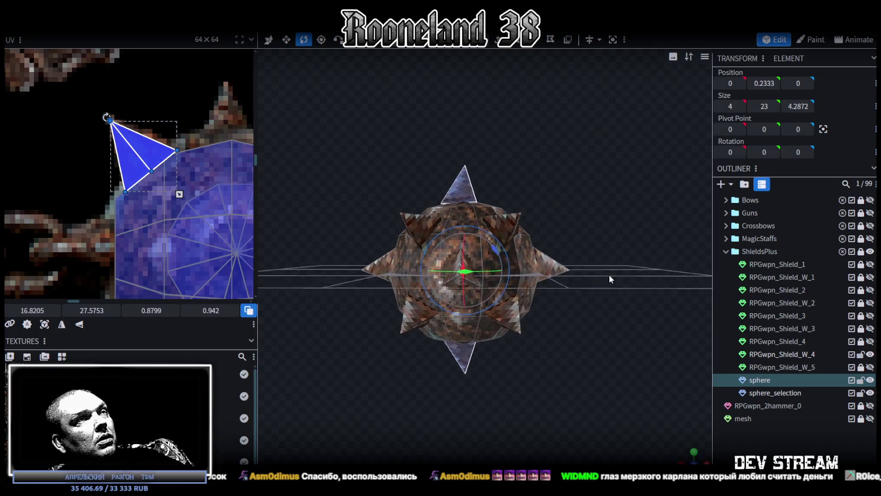
- Lower the vertical spikes slightly with the Move tool
key(v)
mouse_move(468, 233)
mouse_down()
mouse_move(593, 216)
mouse_move(483, 259)
mouse_up()
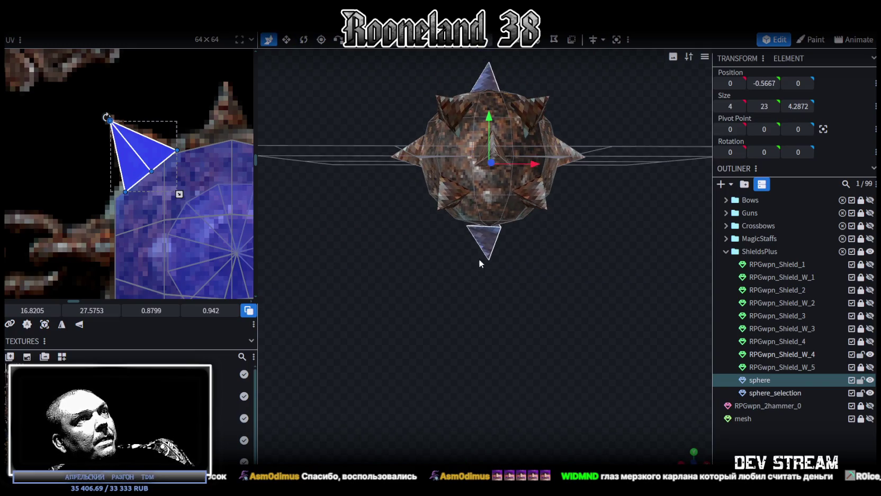
click(617, 212)
drag(606, 179, 554, 223)
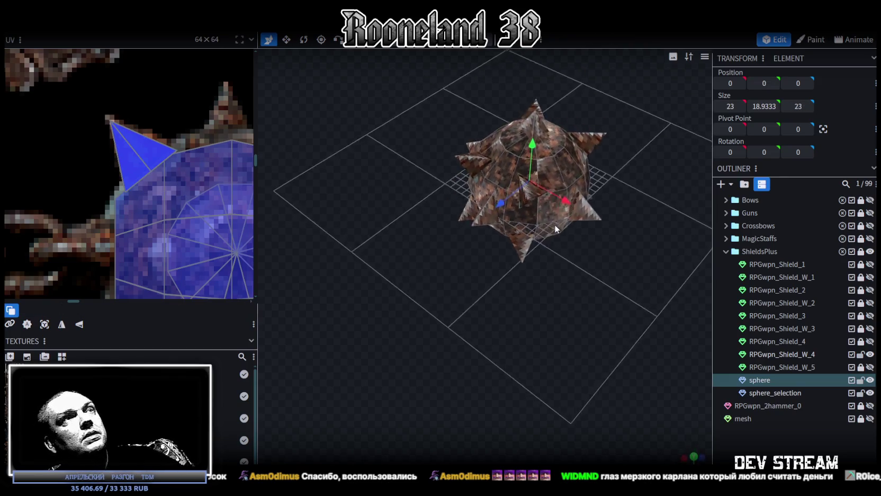
right_click(773, 391)
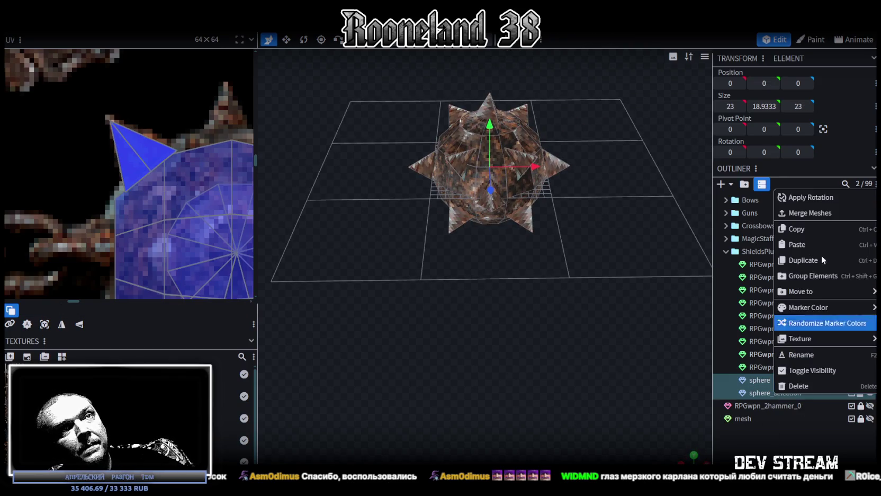
- Merge the spikes mesh into the sphere mesh
click(801, 215)
scroll(570, 375, up, 2)
mouse_move(570, 375)
mouse_down()
mouse_move(569, 309)
mouse_move(571, 336)
mouse_move(600, 337)
mouse_move(567, 374)
mouse_move(608, 287)
mouse_move(584, 316)
mouse_up()
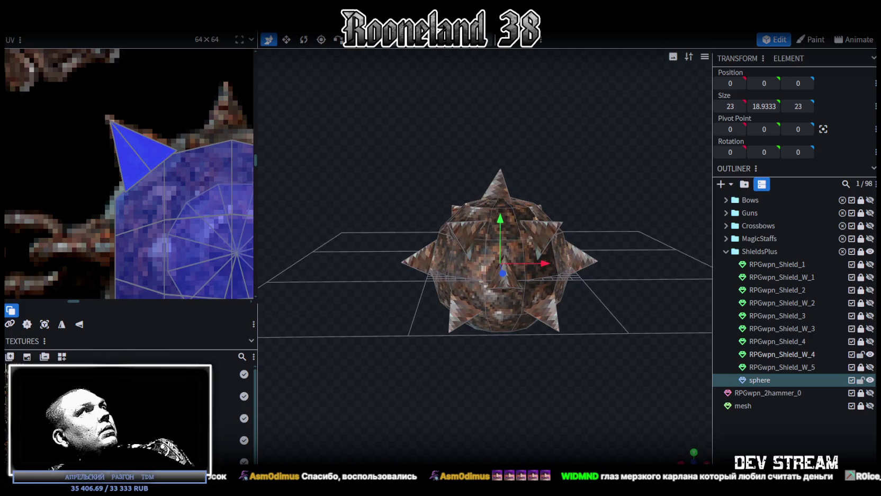
- Scale the spiked sphere down by about 0.11 to 2.3 × 1.8933 × 2.3
right_click(109, 32)
click(136, 22)
drag(380, 86, 347, 106)
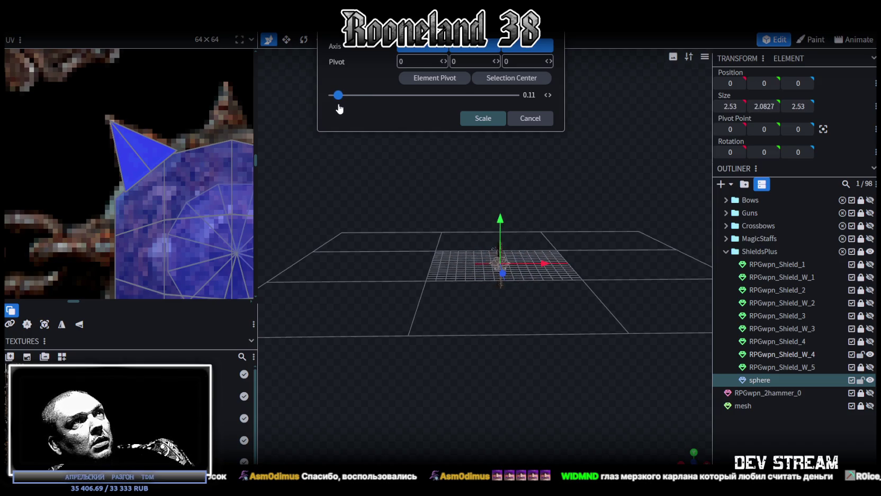
click(484, 119)
scroll(572, 238, up, 2)
scroll(564, 191, up, 2)
scroll(524, 208, up, 2)
scroll(565, 206, up, 3)
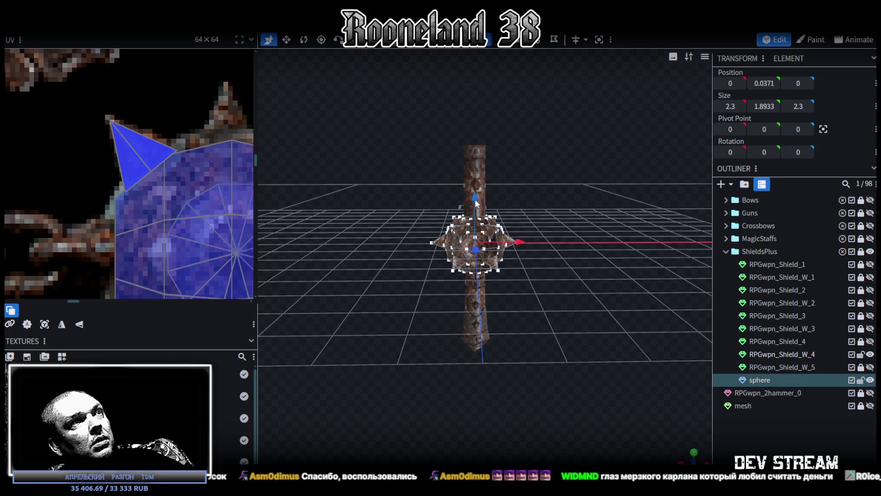
- Drag the spiked sphere up and down until it rests on the handle at Y 3.2871
drag(486, 192, 486, 78)
scroll(578, 308, up, 2)
scroll(576, 308, up, 3)
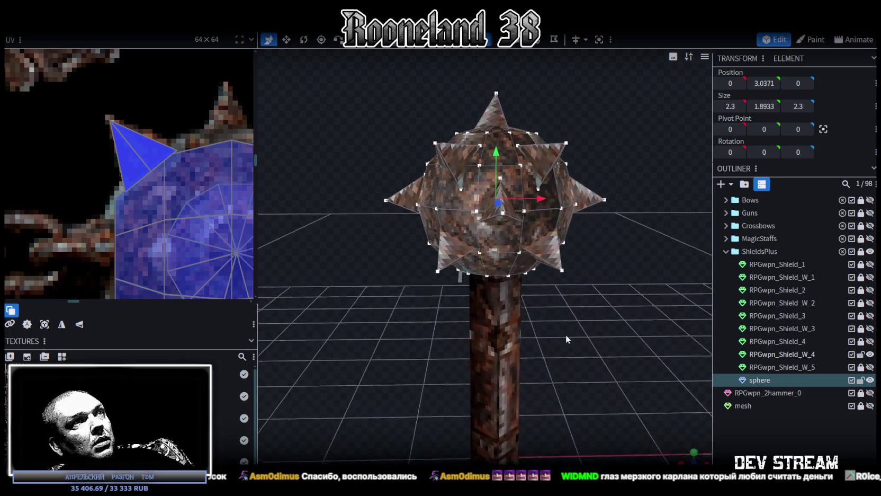
mouse_move(504, 194)
mouse_down()
mouse_move(500, 157)
mouse_move(499, 168)
mouse_up()
middle_drag(521, 184, 512, 142)
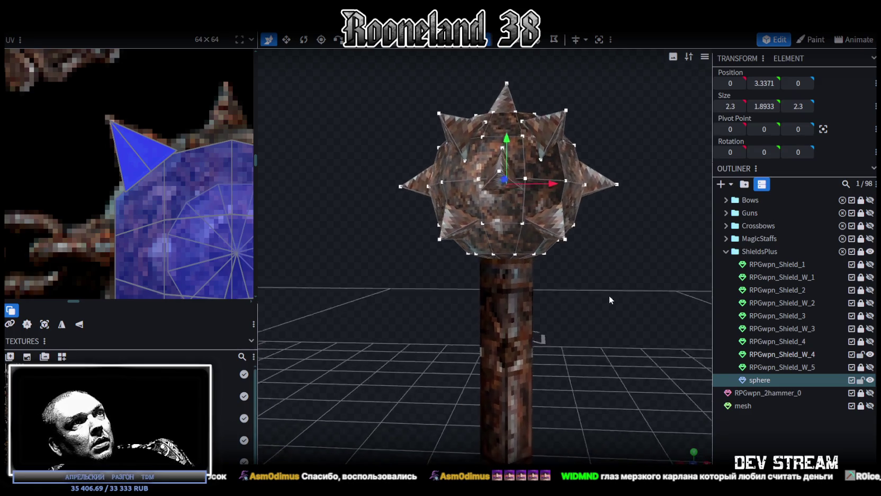
mouse_move(512, 142)
mouse_down()
mouse_move(507, 113)
mouse_move(502, 146)
mouse_up()
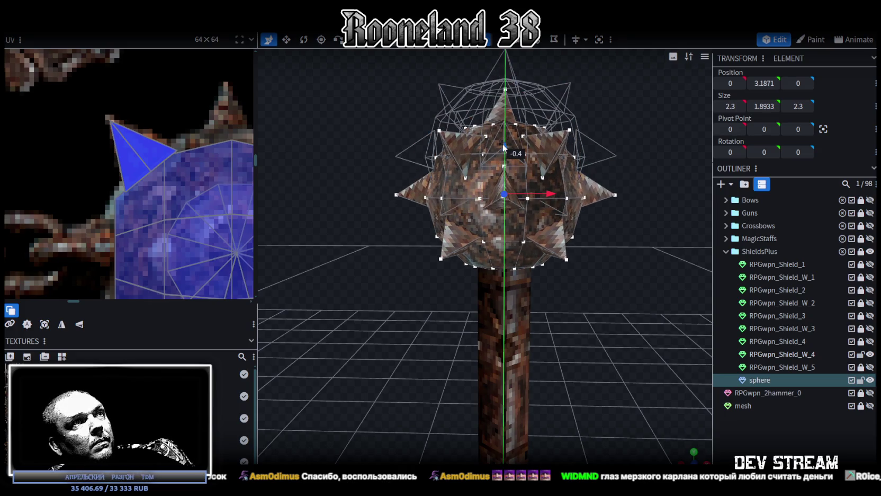
middle_drag(502, 146, 592, 275)
scroll(585, 270, up, 2)
mouse_move(511, 136)
mouse_down()
mouse_move(509, 105)
mouse_move(504, 114)
mouse_up()
mouse_move(514, 155)
middle_down()
mouse_move(569, 335)
mouse_move(575, 313)
mouse_move(497, 322)
mouse_move(575, 326)
mouse_move(583, 315)
middle_up()
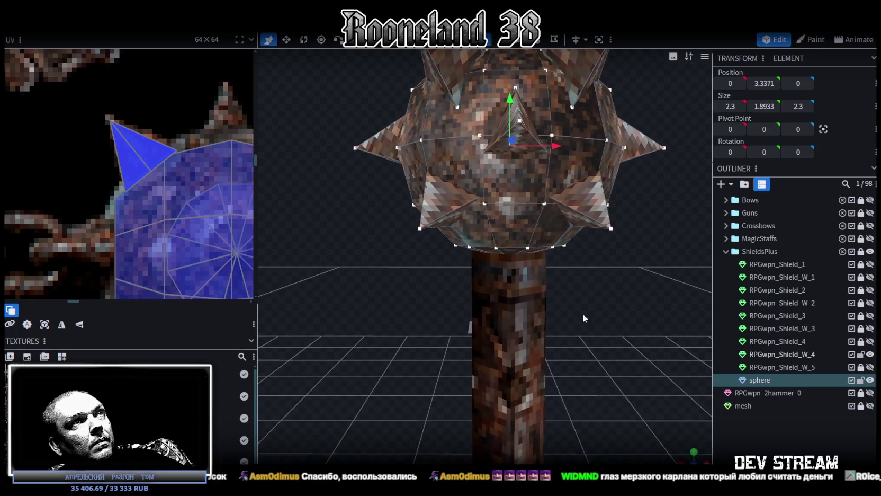
mouse_move(511, 105)
mouse_down()
mouse_move(505, 78)
mouse_move(501, 115)
mouse_move(499, 101)
mouse_move(498, 111)
mouse_move(509, 105)
mouse_up()
mouse_move(516, 138)
mouse_down()
mouse_move(540, 240)
mouse_move(476, 244)
mouse_up()
- Orbit around the mace to check the head's placement on the handle
scroll(590, 258, down, 5)
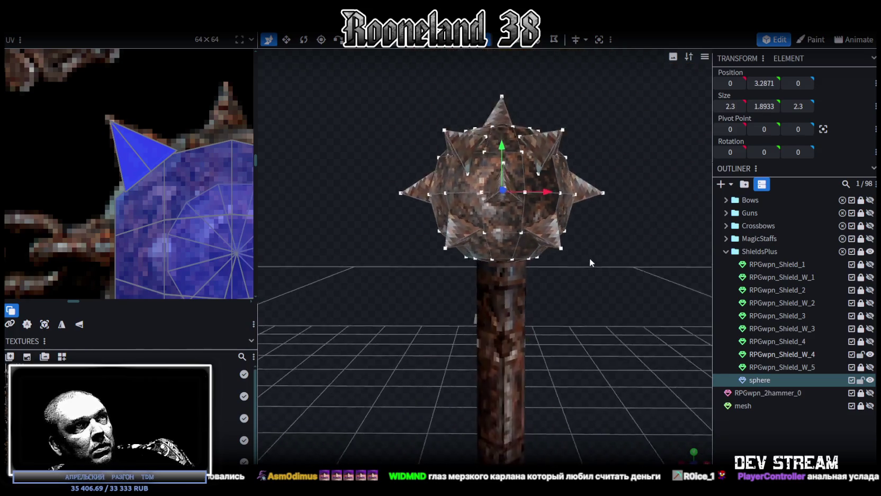
mouse_move(587, 259)
mouse_down()
mouse_move(603, 332)
mouse_move(573, 292)
mouse_move(593, 304)
mouse_move(590, 338)
mouse_move(594, 328)
mouse_up()
scroll(573, 295, up, 3)
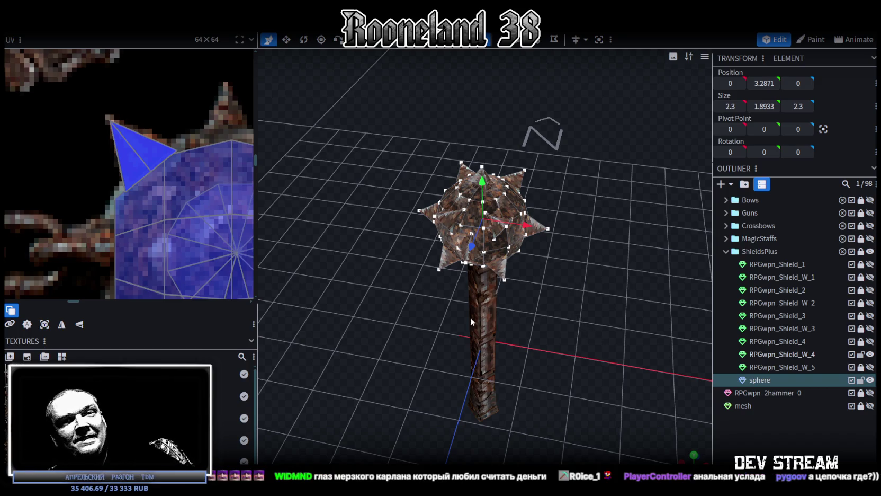
scroll(507, 370, down, 3)
drag(508, 369, 435, 351)
scroll(430, 319, up, 3)
mouse_move(430, 318)
mouse_down()
mouse_move(425, 314)
mouse_move(456, 358)
mouse_up()
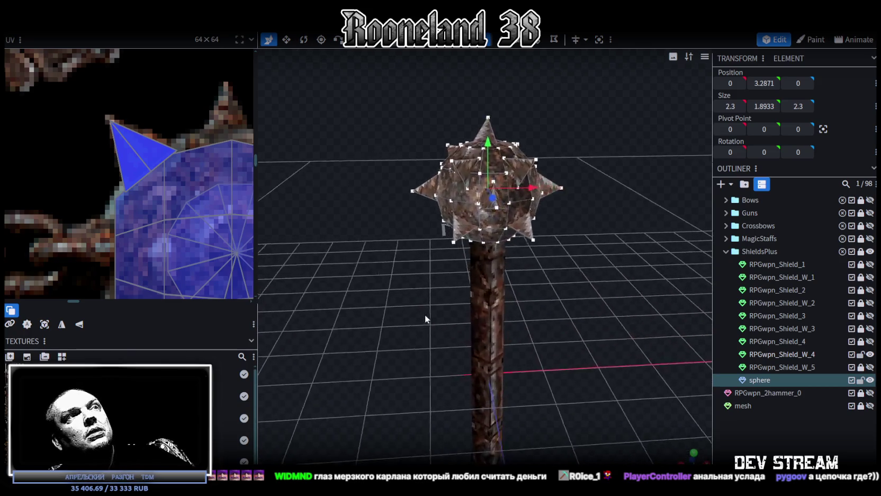
scroll(139, 242, down, 3)
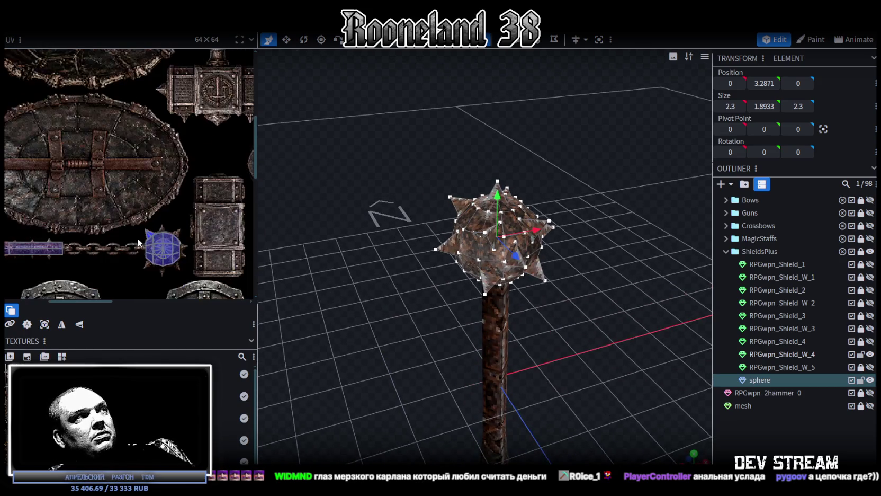
mouse_move(611, 335)
mouse_down()
mouse_move(564, 287)
mouse_move(410, 326)
mouse_move(553, 302)
mouse_move(571, 344)
mouse_up()
scroll(570, 313, up, 3)
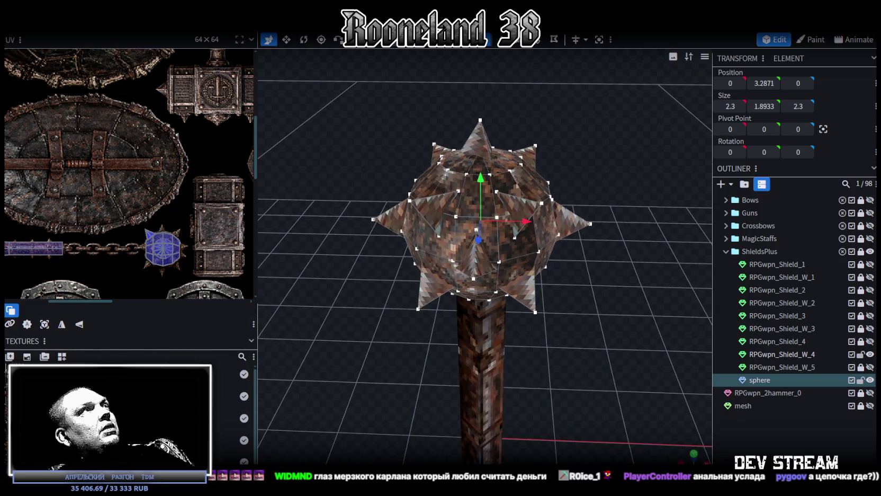
scroll(608, 187, down, 3)
mouse_move(607, 186)
mouse_down()
mouse_move(599, 153)
mouse_move(613, 196)
mouse_move(593, 228)
mouse_up()
scroll(579, 157, down, 2)
right_click(112, 53)
mouse_move(134, 37)
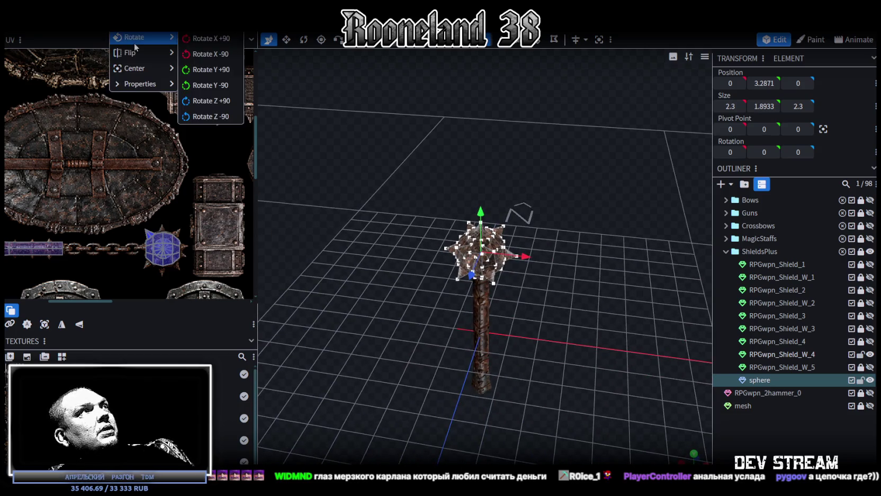
- Scale the spiked sphere up by 1.25 and lower it onto the handle
click(135, 22)
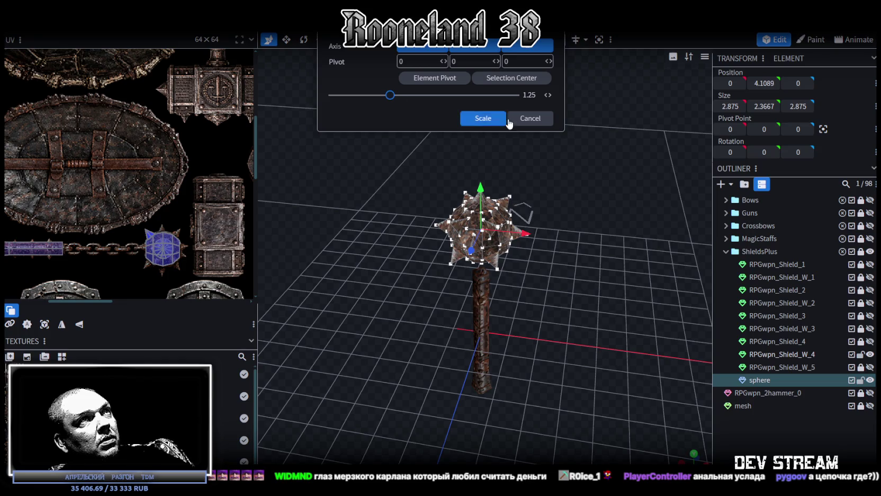
click(483, 118)
drag(508, 179, 566, 195)
scroll(566, 193, up, 3)
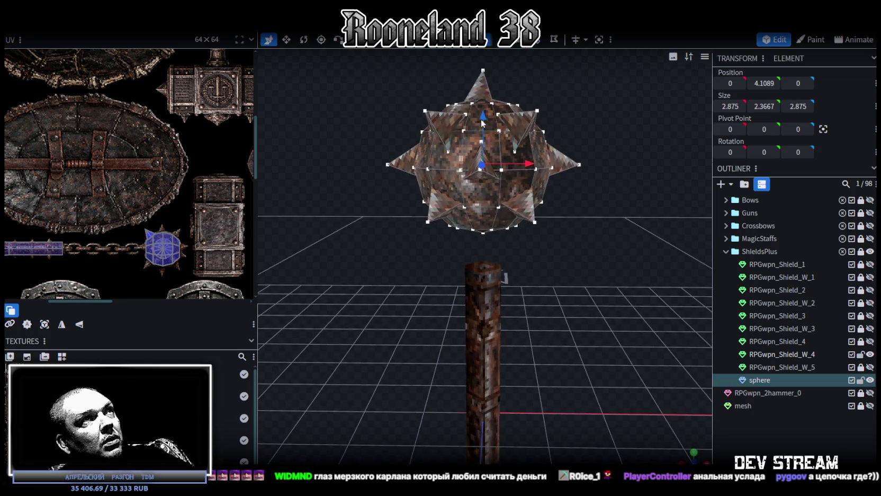
drag(485, 123, 487, 161)
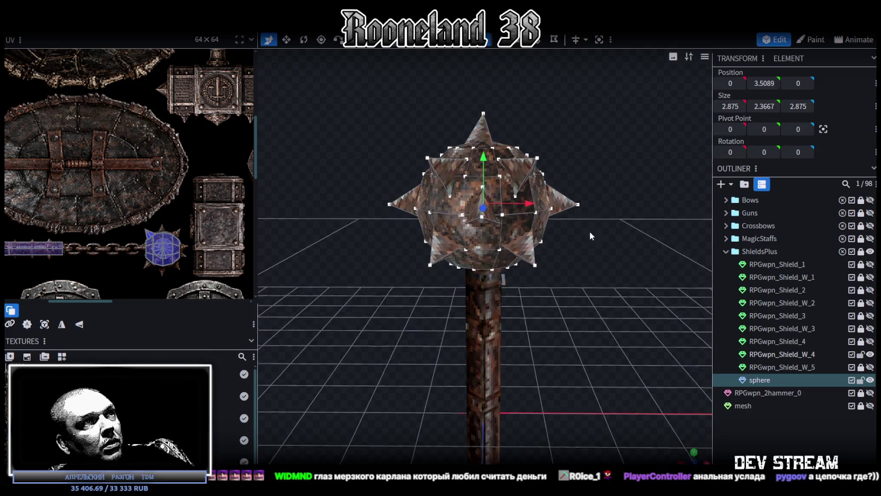
scroll(588, 225, up, 3)
scroll(578, 228, down, 5)
mouse_move(575, 228)
mouse_down()
mouse_move(608, 224)
mouse_move(551, 243)
mouse_move(624, 273)
mouse_up()
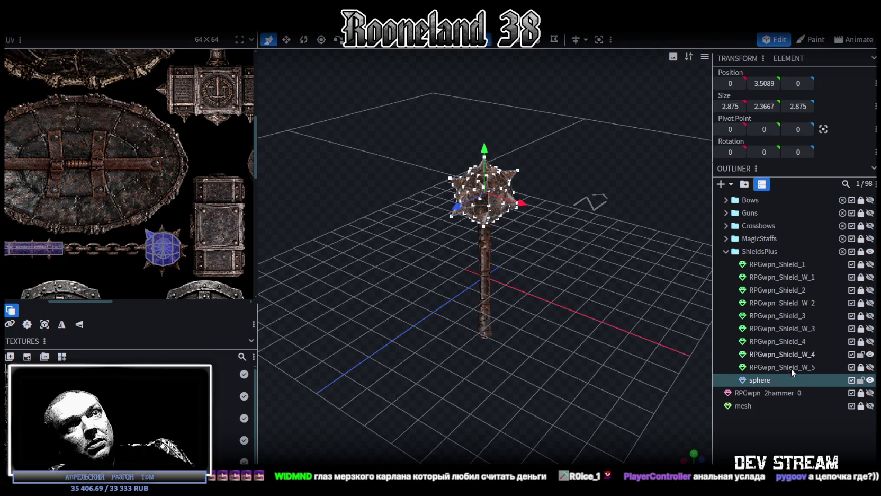
- Merge the sphere with RPGwpn_Shield_W_4 into one 2.875 × 7.9292 × 2.875 mace mesh
click(786, 354)
ctrl+click(757, 380)
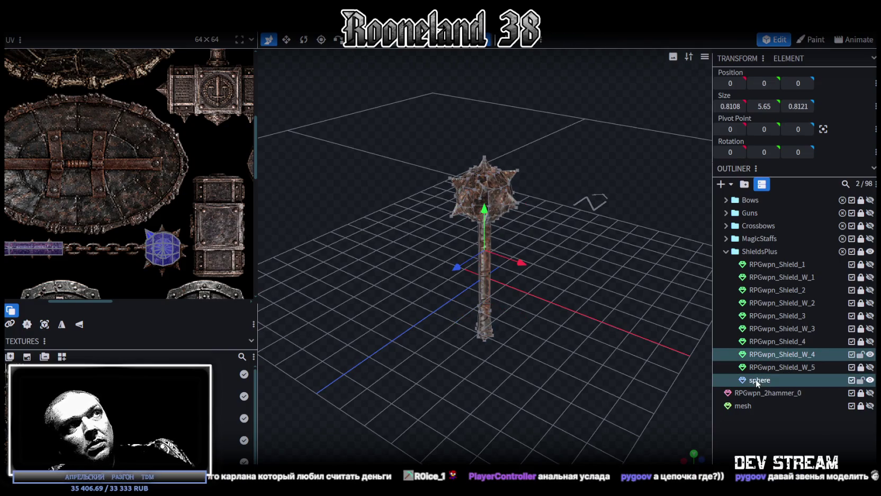
right_click(757, 380)
click(794, 202)
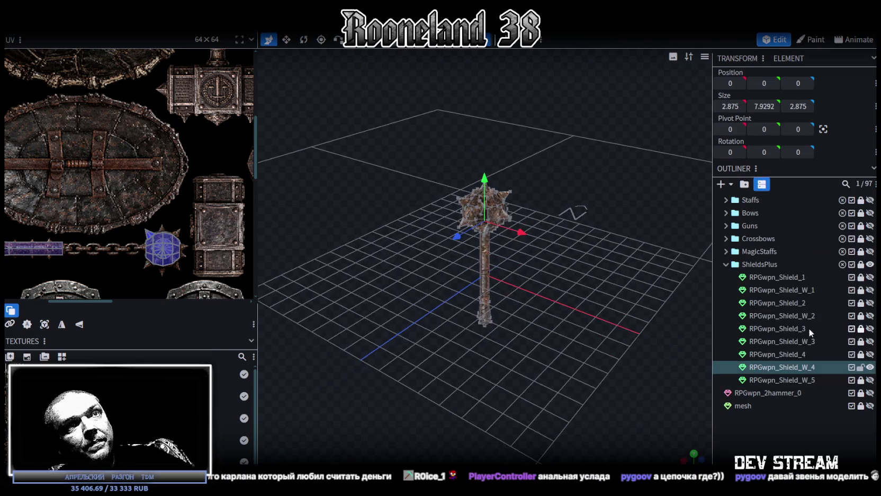
drag(609, 318, 570, 300)
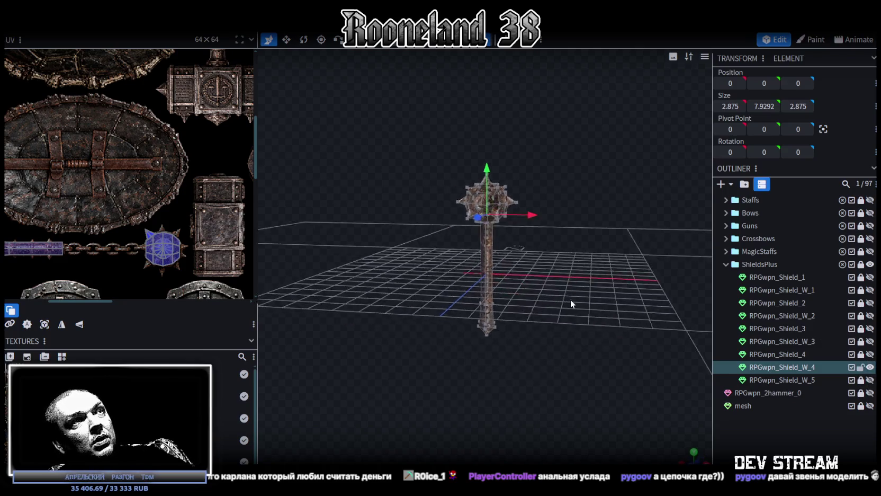
scroll(569, 300, up, 3)
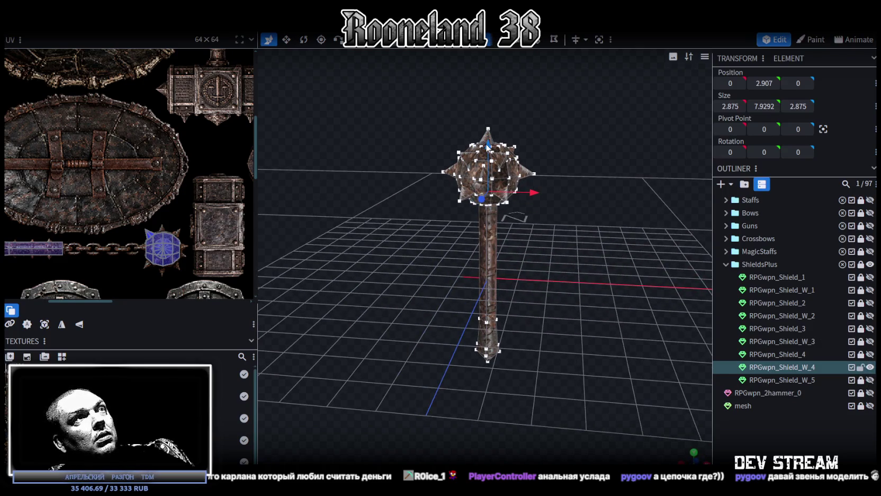
click(657, 357)
mouse_move(682, 394)
mouse_down()
mouse_move(369, 240)
mouse_move(550, 337)
mouse_up()
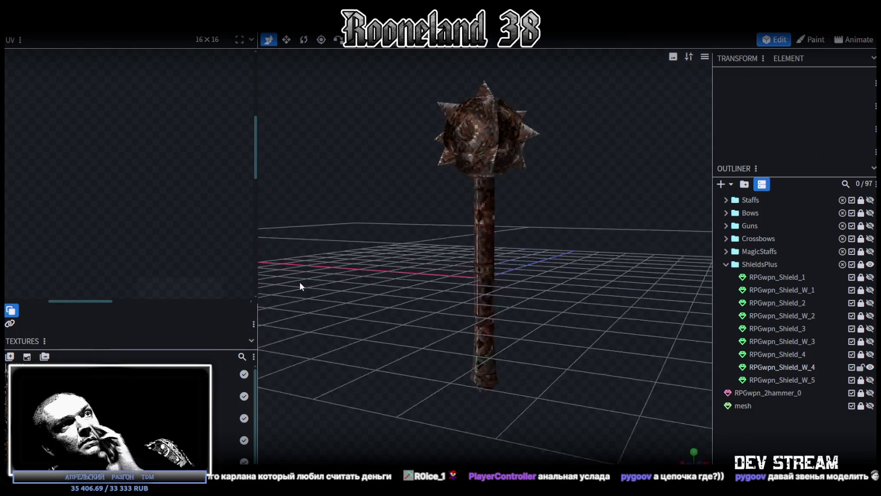
- Save the model as RPGweapon.bbmodel
key(ctrl+a)
mouse_move(623, 347)
mouse_down()
mouse_move(499, 391)
mouse_move(598, 388)
mouse_up()
scroll(598, 389, up, 2)
key(ctrl+s)
- Select the mace mesh and several faces on the mace head
click(578, 306)
mouse_move(578, 306)
mouse_down()
mouse_move(434, 342)
mouse_move(422, 363)
mouse_move(543, 383)
mouse_move(641, 382)
mouse_move(674, 366)
mouse_move(656, 305)
mouse_move(564, 303)
mouse_move(505, 324)
mouse_move(504, 306)
mouse_move(568, 280)
mouse_move(507, 323)
mouse_move(396, 350)
mouse_move(394, 324)
mouse_move(499, 325)
mouse_move(563, 396)
mouse_move(565, 367)
mouse_move(519, 261)
mouse_move(642, 192)
mouse_up()
scroll(519, 261, up, 3)
click(519, 262)
scroll(498, 237, up, 2)
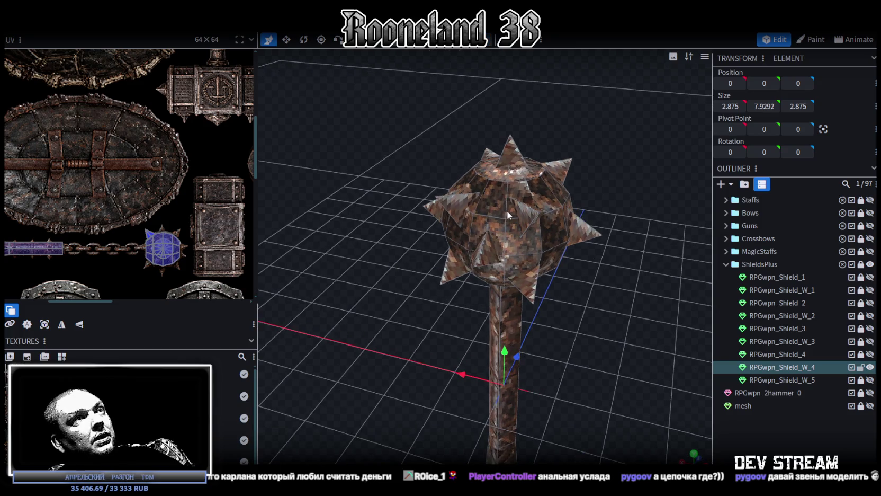
click(507, 209)
mouse_move(571, 385)
mouse_down()
mouse_move(721, 387)
mouse_move(603, 382)
mouse_move(542, 253)
mouse_up()
shift+click(494, 229)
shift+click(487, 253)
mouse_move(559, 276)
mouse_down()
mouse_move(620, 284)
mouse_move(607, 335)
mouse_move(533, 247)
mouse_up()
- Refine the face selection and mirror its texture mapping in the UV editor
shift+click(471, 269)
mouse_move(484, 350)
mouse_down()
mouse_move(561, 371)
mouse_move(515, 270)
mouse_up()
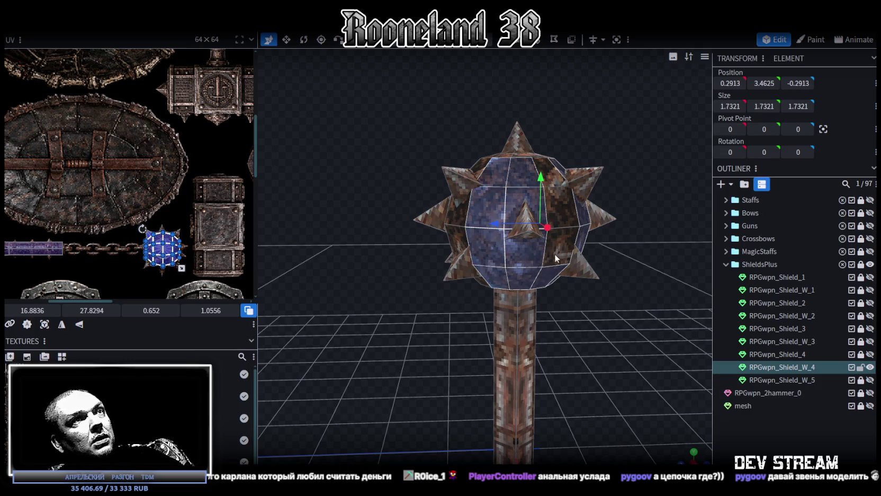
click(80, 324)
click(748, 439)
mouse_move(555, 351)
mouse_down()
mouse_move(492, 356)
mouse_move(473, 343)
mouse_move(346, 349)
mouse_move(363, 364)
mouse_move(396, 359)
mouse_move(400, 339)
mouse_move(368, 314)
mouse_move(355, 328)
mouse_move(404, 440)
mouse_move(423, 462)
mouse_move(427, 438)
mouse_move(405, 345)
mouse_move(501, 399)
mouse_move(528, 438)
mouse_move(619, 433)
mouse_move(595, 398)
mouse_move(490, 414)
mouse_move(597, 392)
mouse_move(602, 269)
mouse_up()
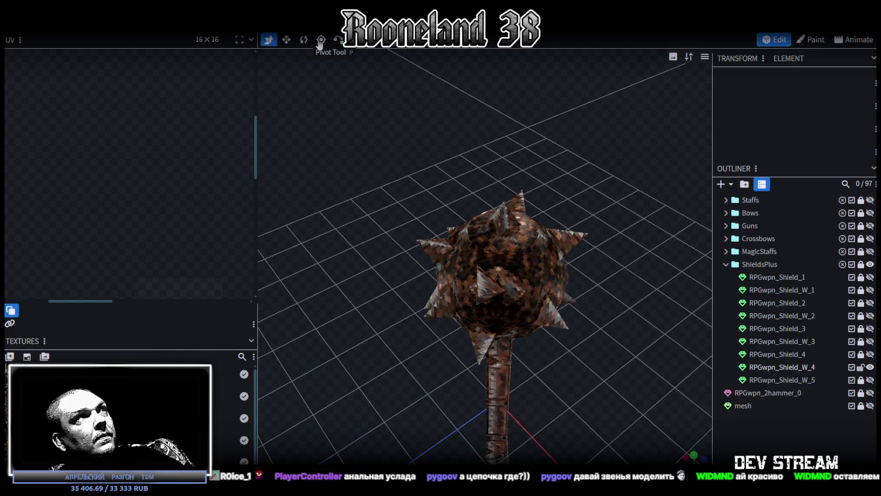
- Select spike faces on the mace head and twist them a few degrees with Rotate
click(512, 263)
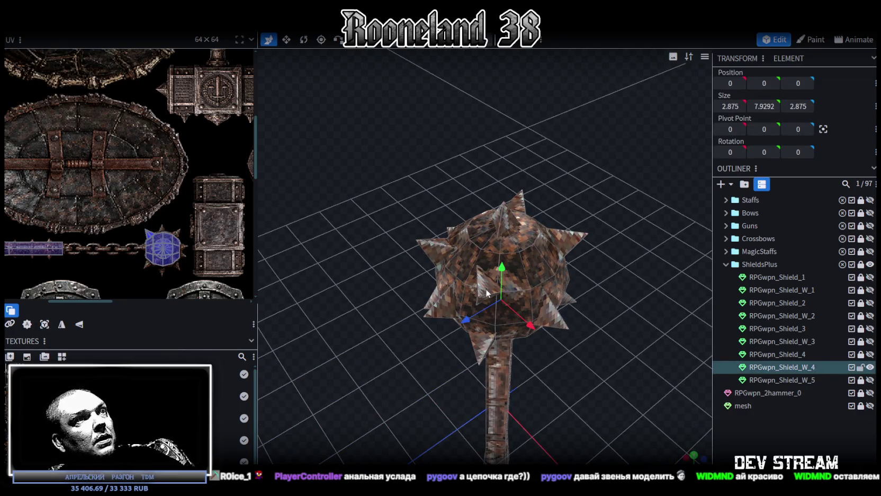
click(486, 292)
drag(643, 302, 540, 289)
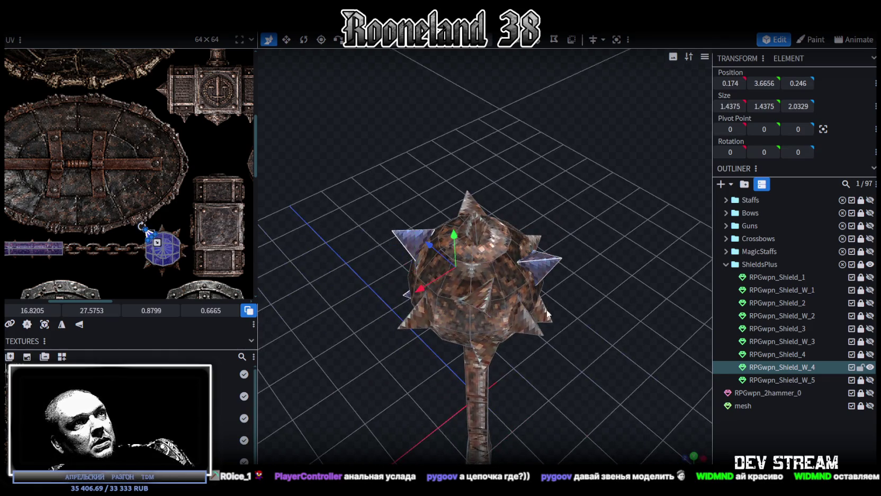
mouse_move(618, 295)
mouse_down()
mouse_move(567, 339)
mouse_move(538, 320)
mouse_up()
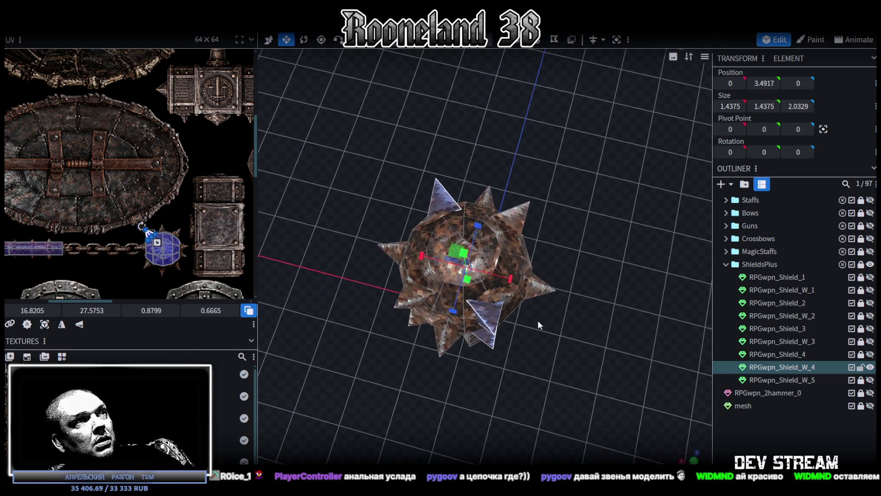
key(r)
drag(470, 300, 476, 303)
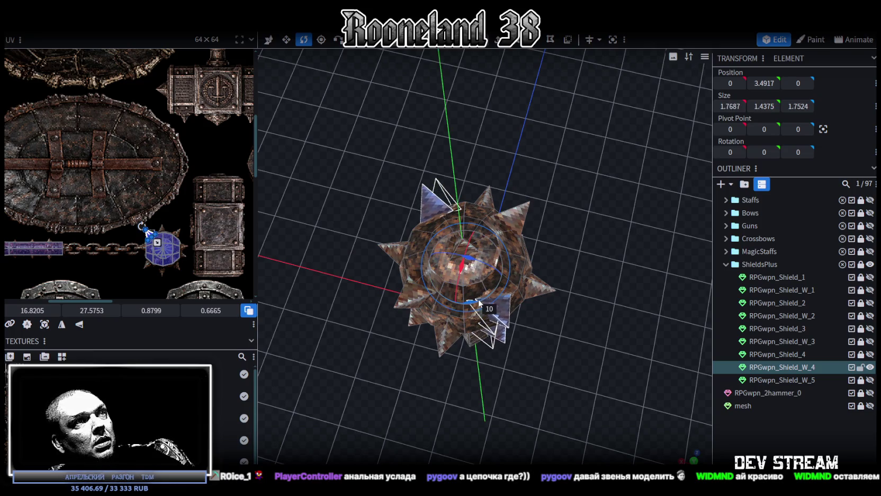
- Inspect the twisted spikes from several angles and ease their rotation back slightly
drag(597, 338, 716, 281)
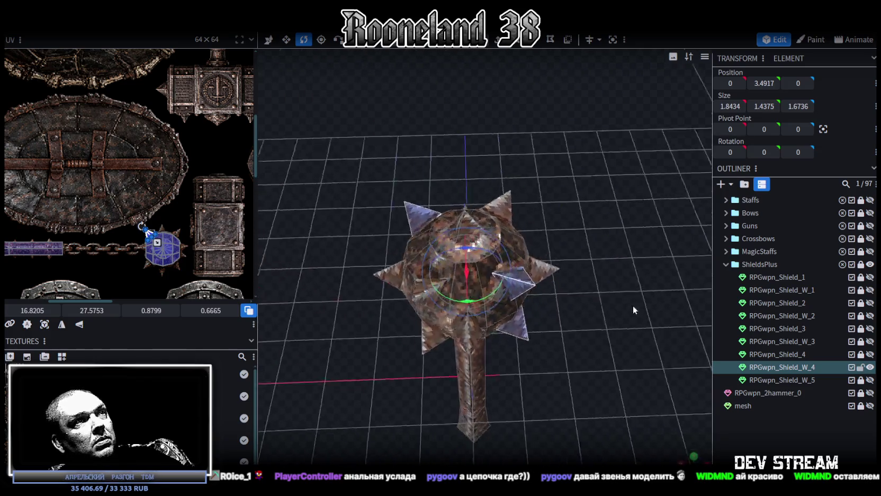
mouse_move(716, 280)
mouse_down()
mouse_move(664, 319)
mouse_move(532, 319)
mouse_move(490, 286)
mouse_move(420, 264)
mouse_move(452, 261)
mouse_move(616, 301)
mouse_move(647, 293)
mouse_move(650, 278)
mouse_move(610, 265)
mouse_move(499, 261)
mouse_move(473, 283)
mouse_move(458, 348)
mouse_move(547, 241)
mouse_up()
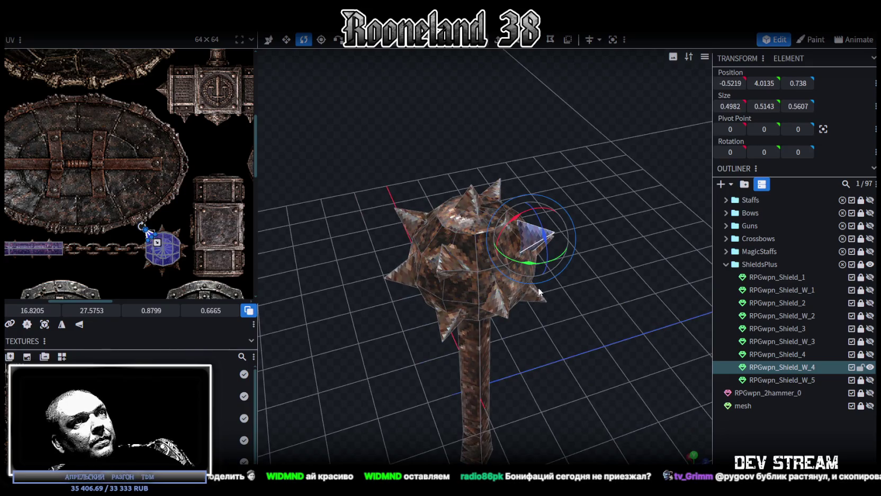
drag(535, 353, 519, 318)
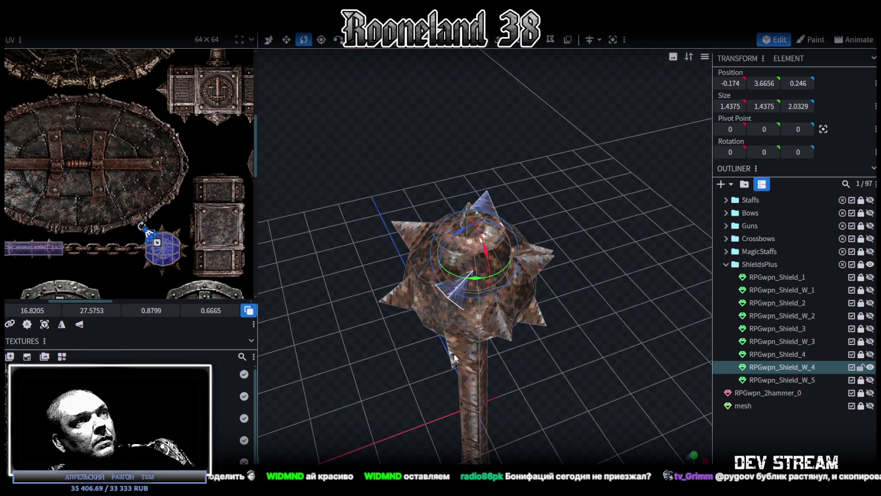
drag(567, 370, 593, 402)
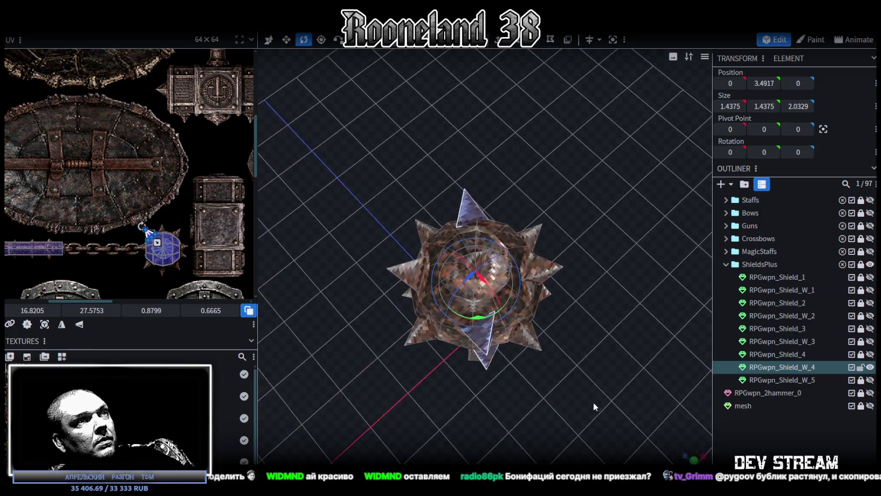
mouse_move(601, 353)
mouse_down()
mouse_move(593, 383)
mouse_move(548, 347)
mouse_up()
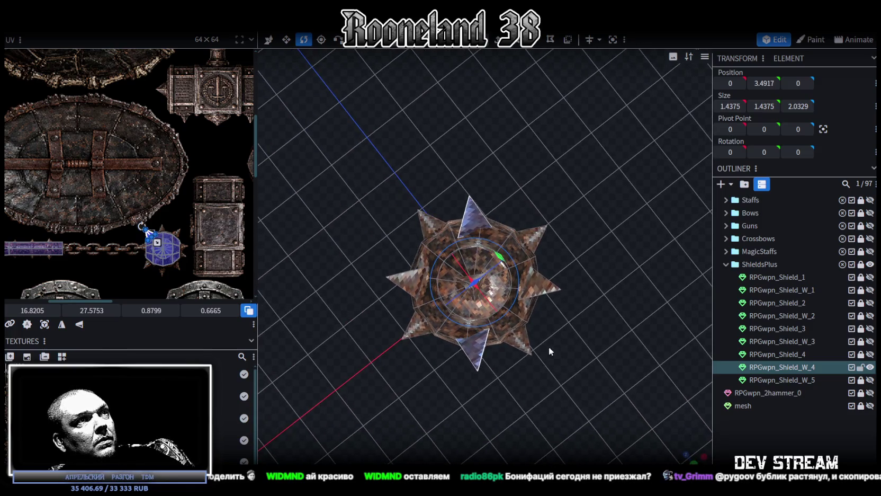
mouse_move(483, 312)
mouse_down()
mouse_move(604, 275)
mouse_move(556, 279)
mouse_up()
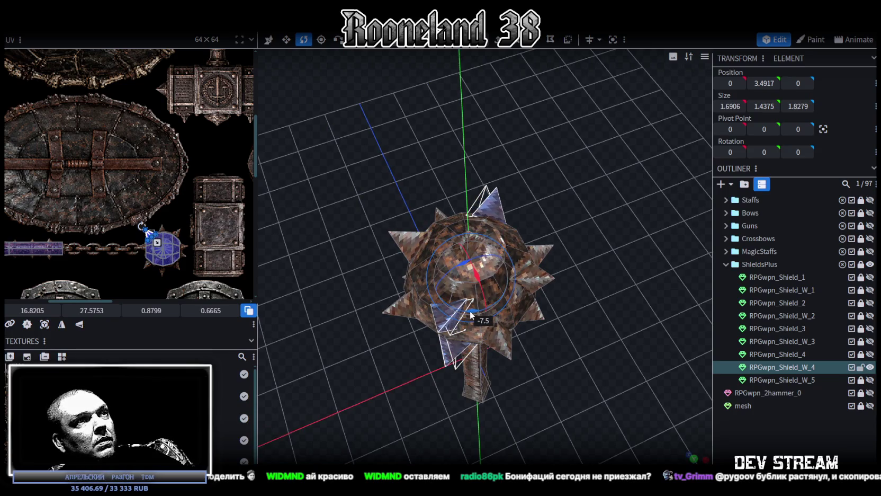
mouse_move(515, 311)
mouse_down()
mouse_move(594, 301)
mouse_move(580, 312)
mouse_up()
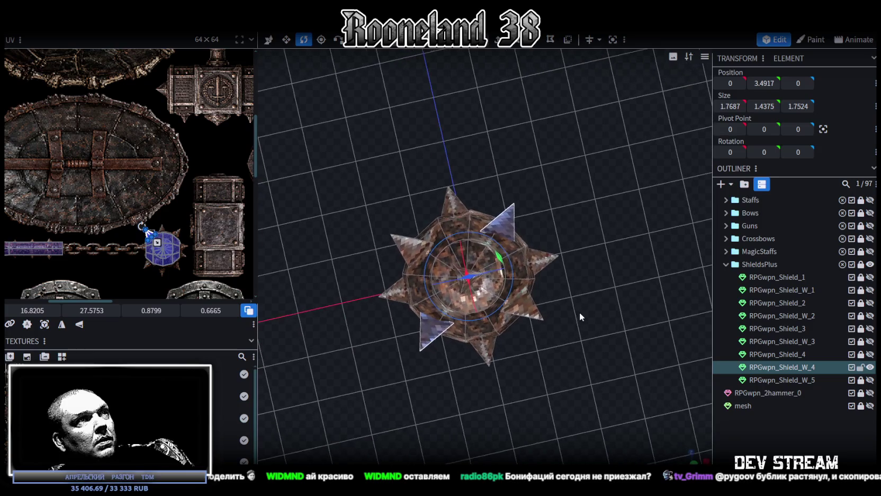
- Save the finished mace again as RPGweapon.bbmodel
click(741, 442)
mouse_move(628, 382)
mouse_down()
mouse_move(570, 304)
mouse_move(529, 283)
mouse_move(435, 269)
mouse_move(394, 274)
mouse_move(393, 249)
mouse_move(355, 277)
mouse_move(549, 343)
mouse_move(566, 322)
mouse_move(591, 389)
mouse_move(627, 428)
mouse_move(460, 261)
mouse_move(626, 337)
mouse_move(584, 176)
mouse_move(763, 380)
mouse_up()
key(ctrl+s)
click(449, 273)
click(674, 375)
scroll(544, 323, down, 3)
mouse_move(675, 374)
mouse_down()
mouse_move(543, 323)
mouse_move(548, 271)
mouse_move(562, 328)
mouse_move(570, 276)
mouse_move(609, 316)
mouse_up()
scroll(529, 307, up, 3)
scroll(487, 336, up, 2)
key(ctrl+s)
mouse_move(486, 337)
mouse_down()
mouse_move(485, 315)
mouse_move(610, 333)
mouse_move(620, 323)
mouse_move(608, 325)
mouse_up()
scroll(680, 420, down, 2)
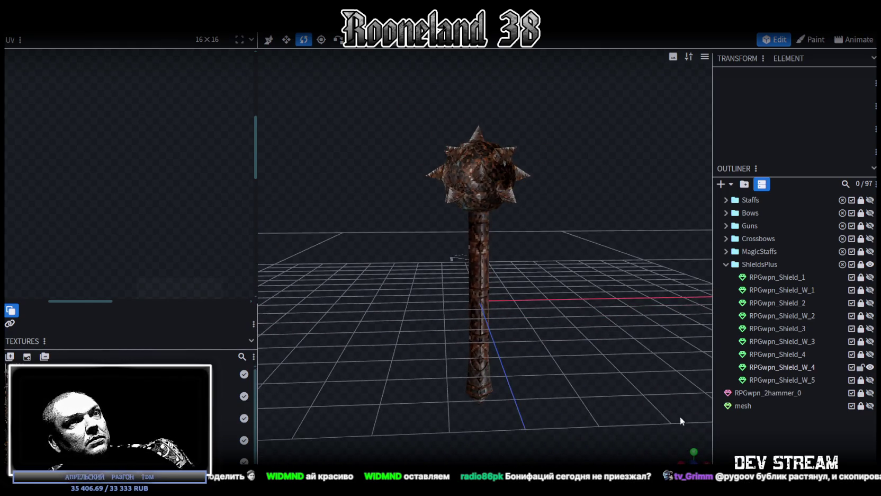
- Tilt the view into perspective and briefly show RPGwpn_Shield_4 to inspect it
click(684, 455)
scroll(546, 331, up, 5)
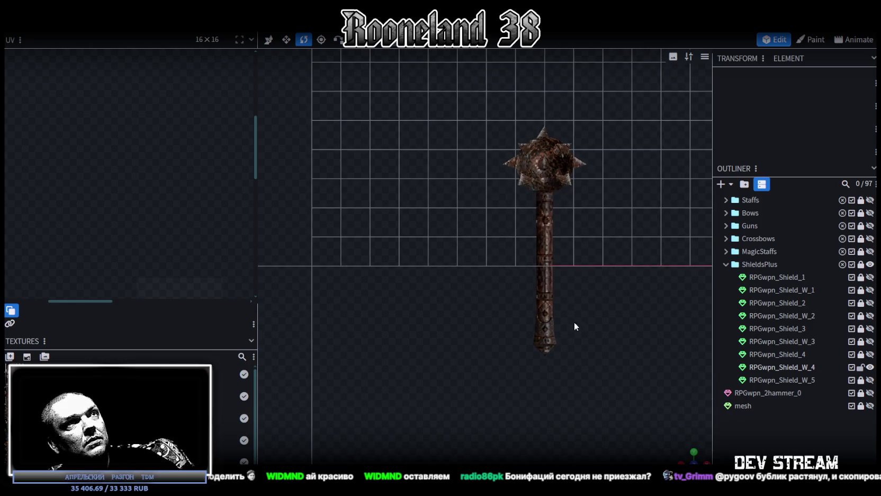
drag(688, 456, 600, 370)
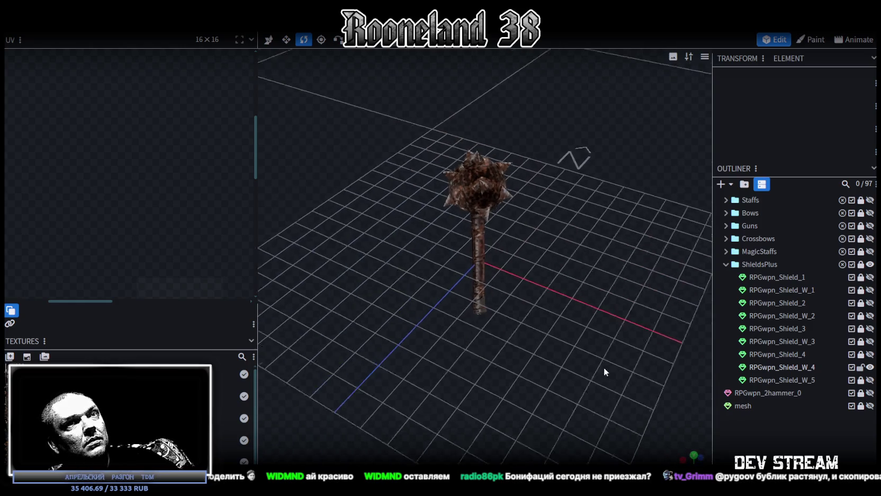
click(869, 354)
mouse_move(541, 360)
mouse_down()
mouse_move(533, 352)
mouse_move(572, 366)
mouse_up()
click(870, 354)
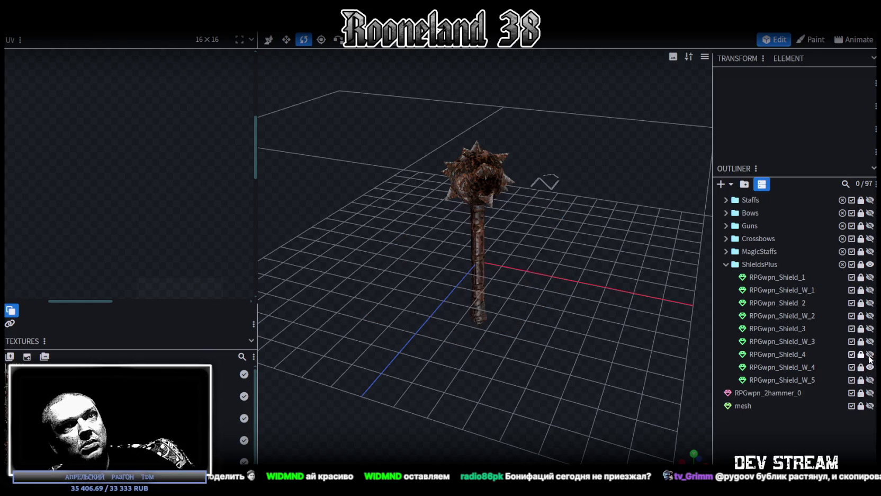
- Show and select the hammer model RPGwpn_Shield_W_5
click(870, 380)
scroll(448, 257, down, 2)
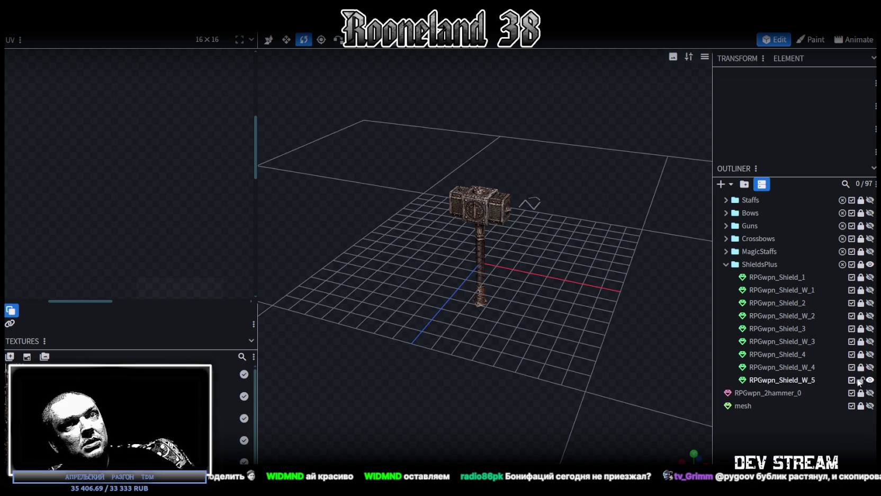
click(784, 379)
scroll(183, 195, down, 3)
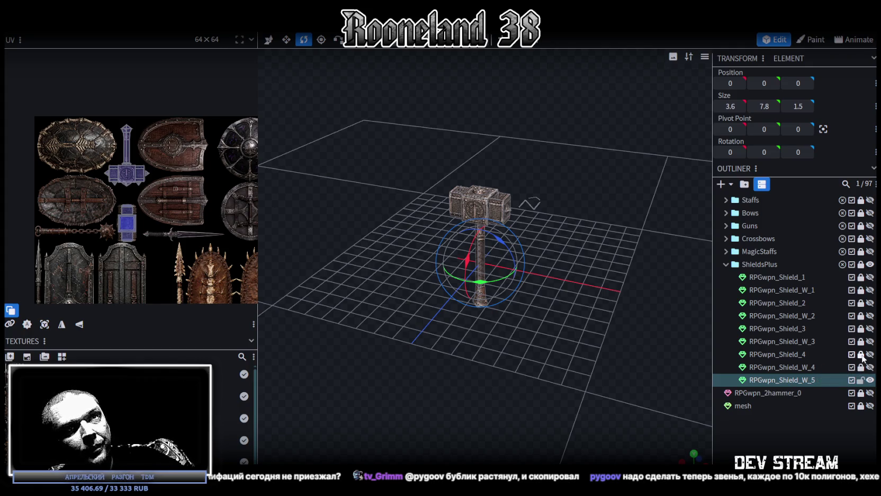
- Unhide RPGwpn_Shield_5 and move it to the end of the ShieldsPlus folder
click(793, 355)
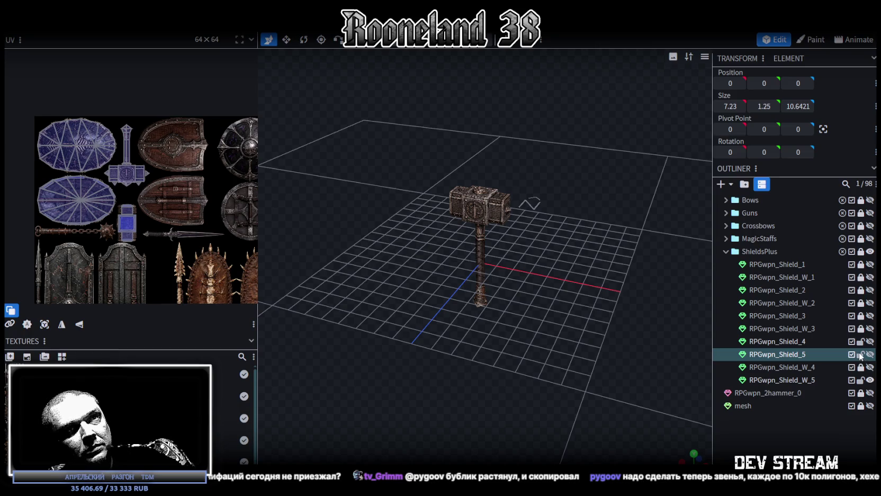
click(861, 354)
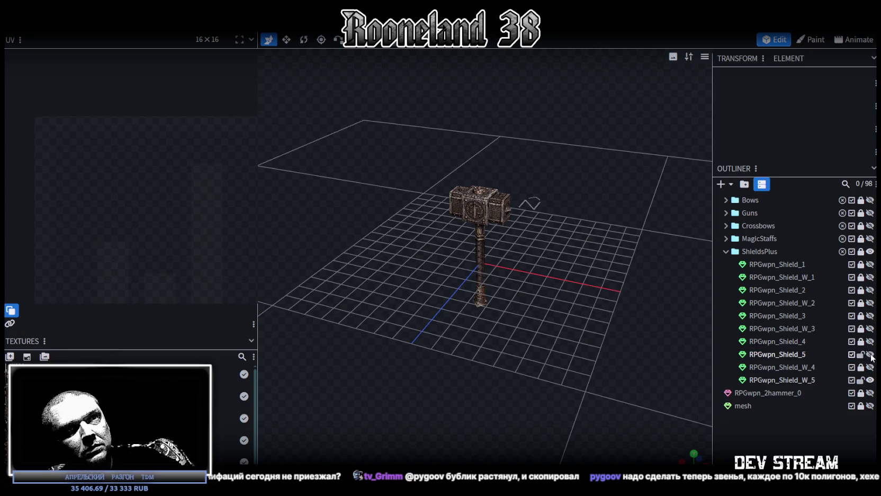
click(870, 355)
drag(807, 354, 782, 298)
drag(777, 249, 777, 251)
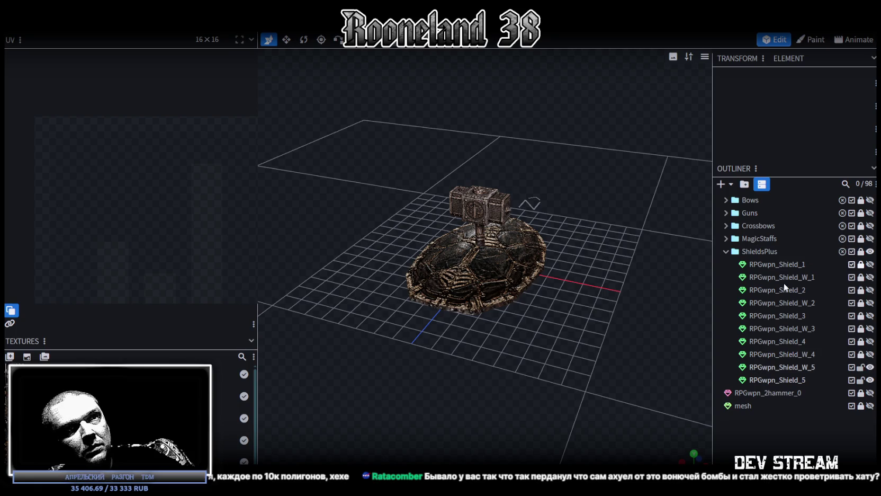
- Hide RPGwpn_Shield_W_5, show and select only the flat mesh, and switch to top view
click(871, 381)
click(870, 381)
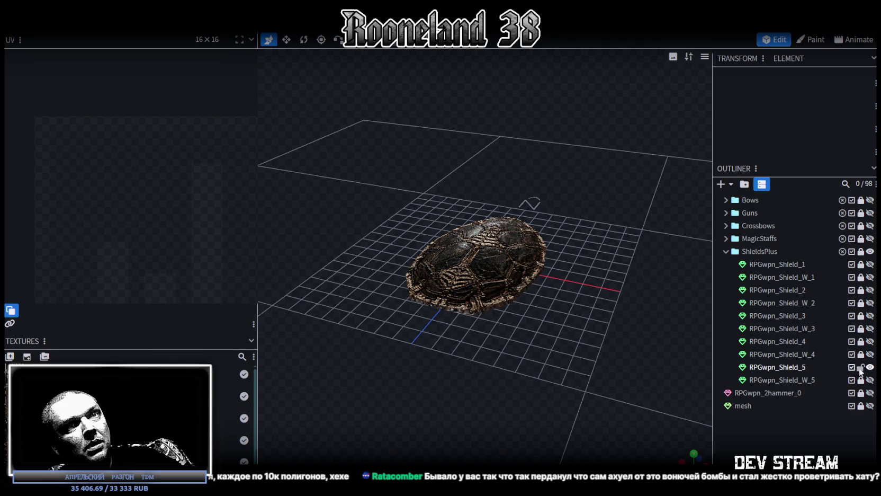
click(860, 406)
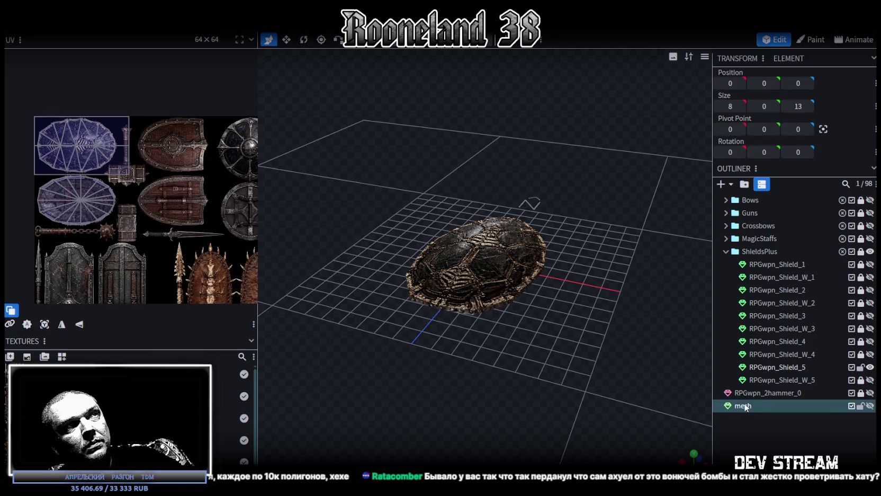
click(870, 406)
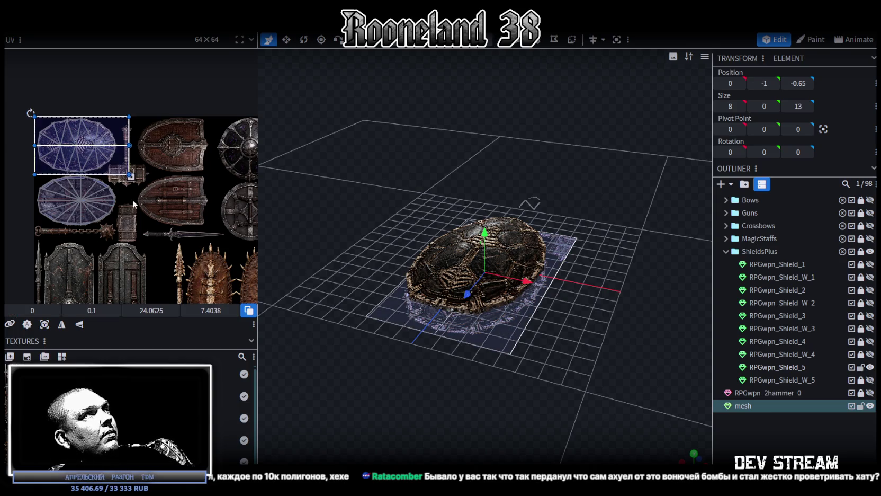
click(104, 149)
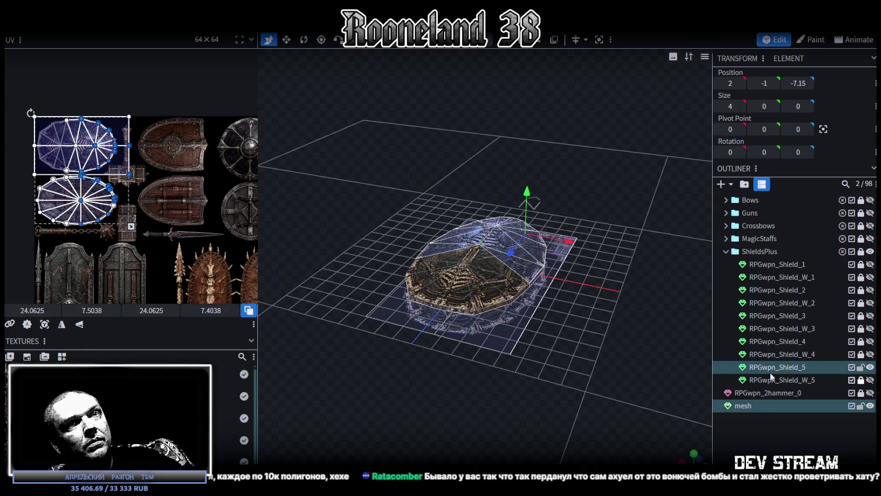
click(762, 405)
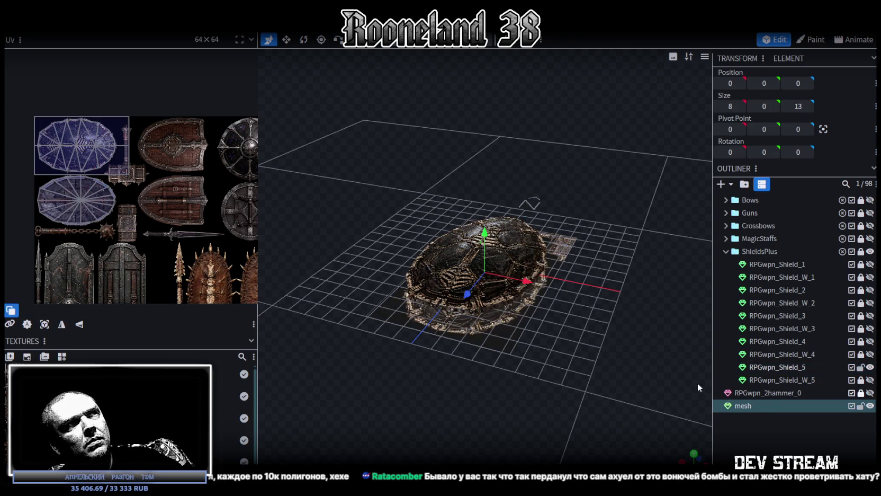
click(692, 453)
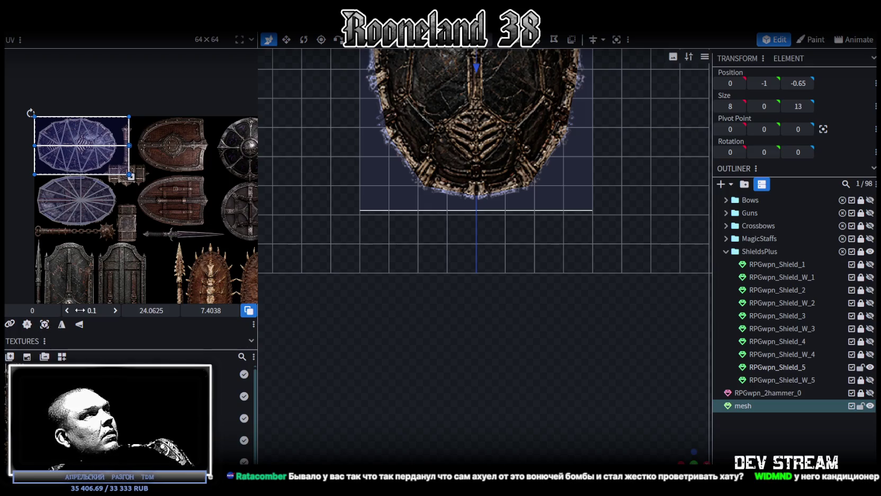
- Move and shrink the flat mesh's UV area onto the wooden heraldic shield image
drag(32, 311, 165, 310)
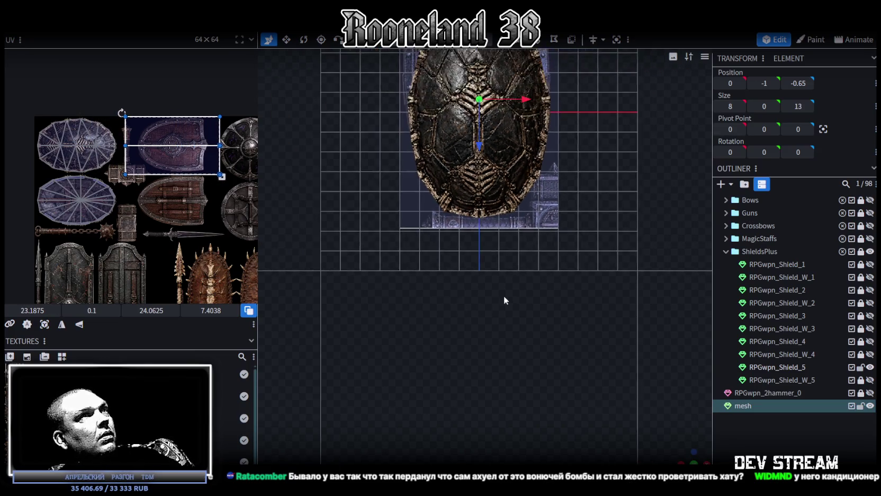
drag(502, 297, 485, 412)
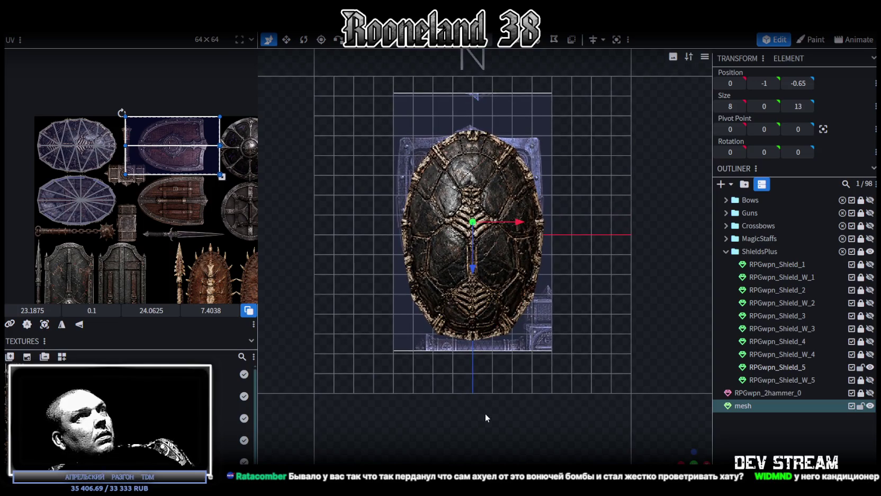
right_drag(485, 413, 488, 402)
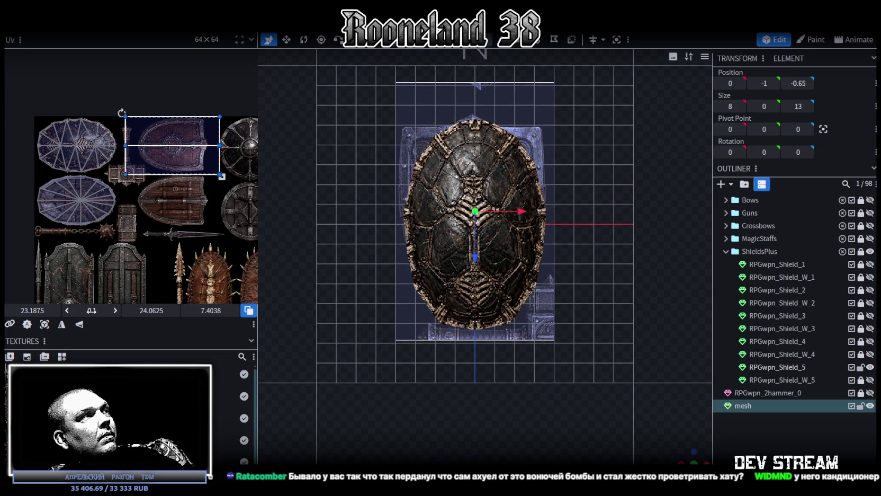
mouse_move(32, 311)
mouse_down()
mouse_move(49, 310)
mouse_move(40, 310)
mouse_up()
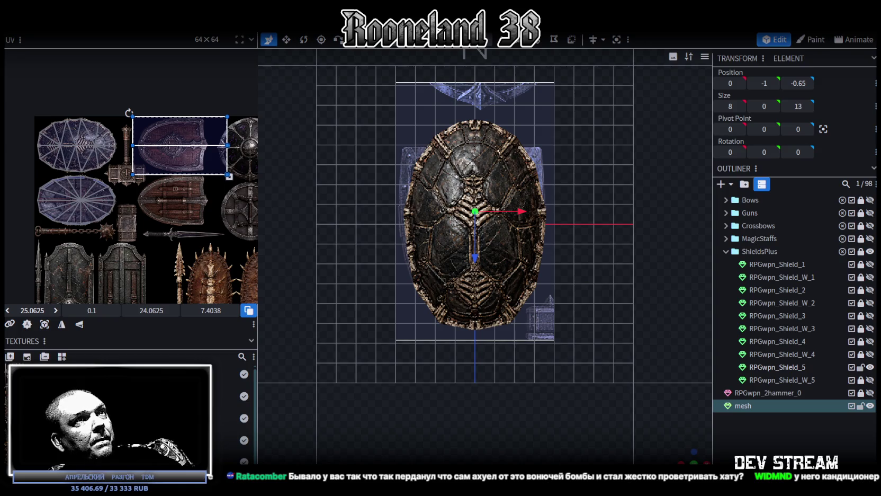
scroll(145, 129, up, 5)
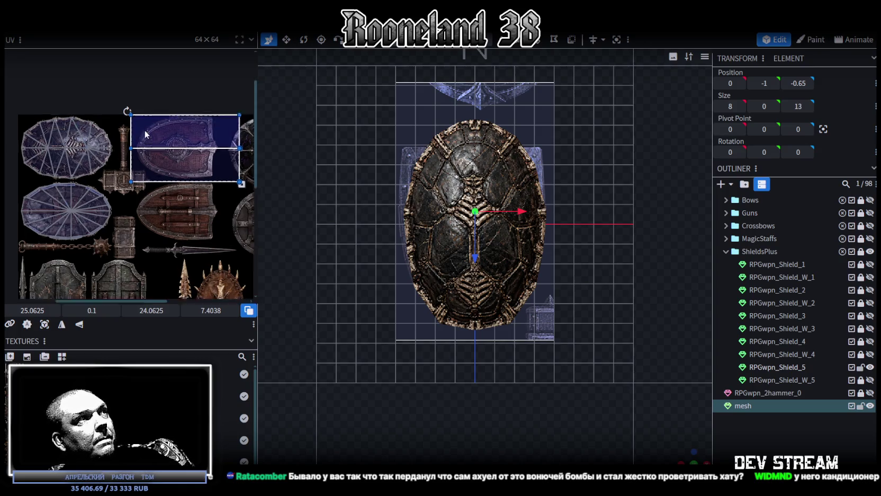
scroll(88, 199, up, 1)
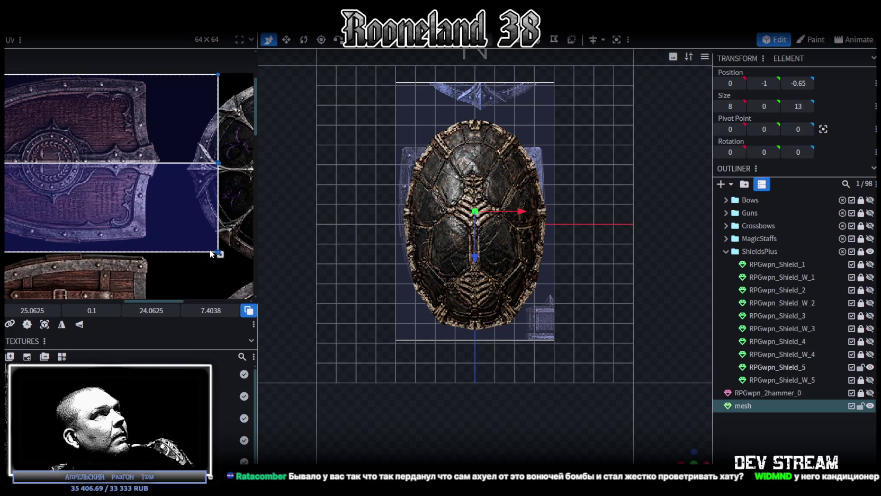
drag(220, 255, 215, 254)
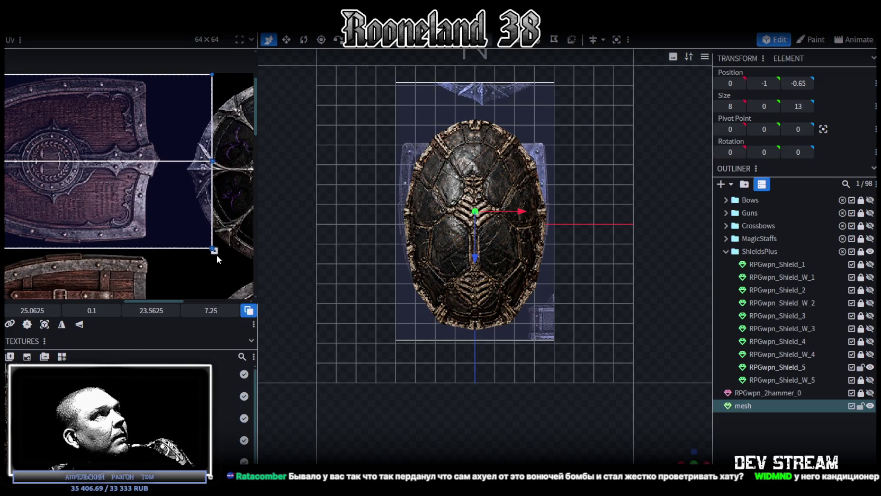
scroll(78, 194, up, 3)
scroll(78, 194, up, 2)
scroll(78, 194, down, 2)
scroll(132, 223, up, 2)
scroll(160, 233, up, 2)
scroll(162, 231, down, 3)
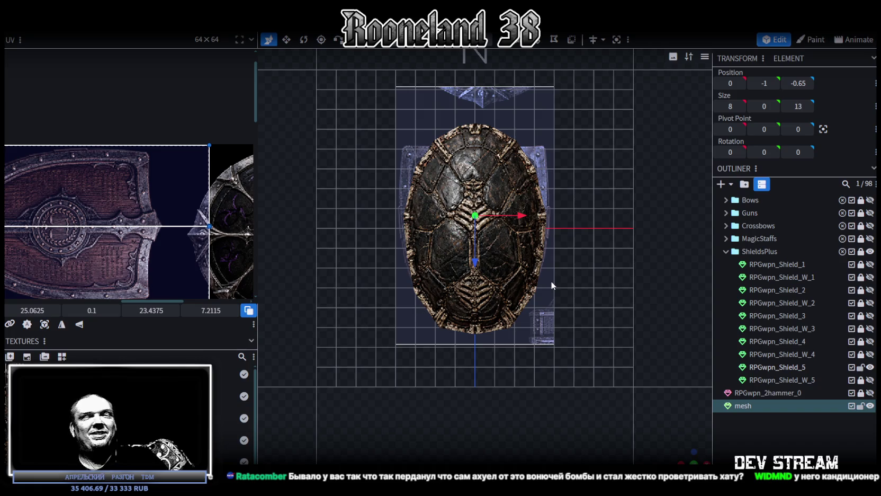
- Select RPGwpn_Shield_5 and bring the armoured-orc reference illustration into view
click(493, 255)
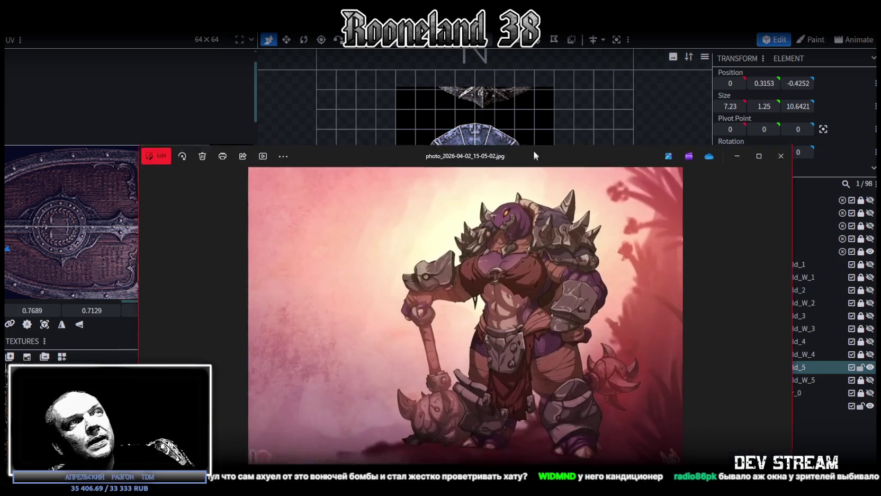
drag(532, 148, 507, 48)
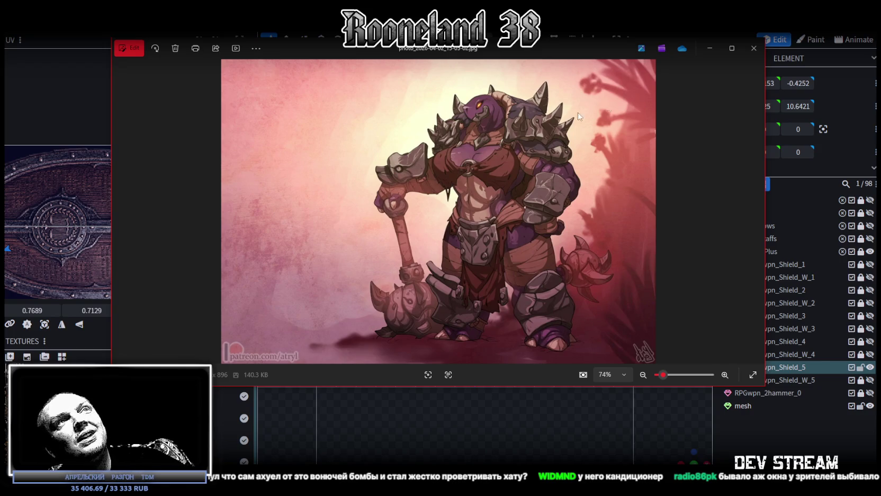
click(731, 49)
- Zoom into the armoured-orc illustration, then close it with Esc to return to Blockbench
scroll(456, 183, up, 2)
scroll(482, 316, up, 2)
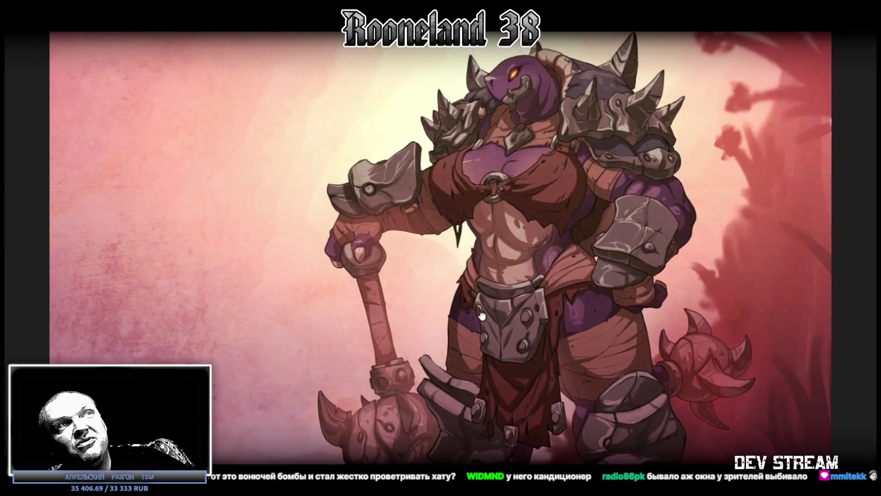
scroll(518, 313, down, 2)
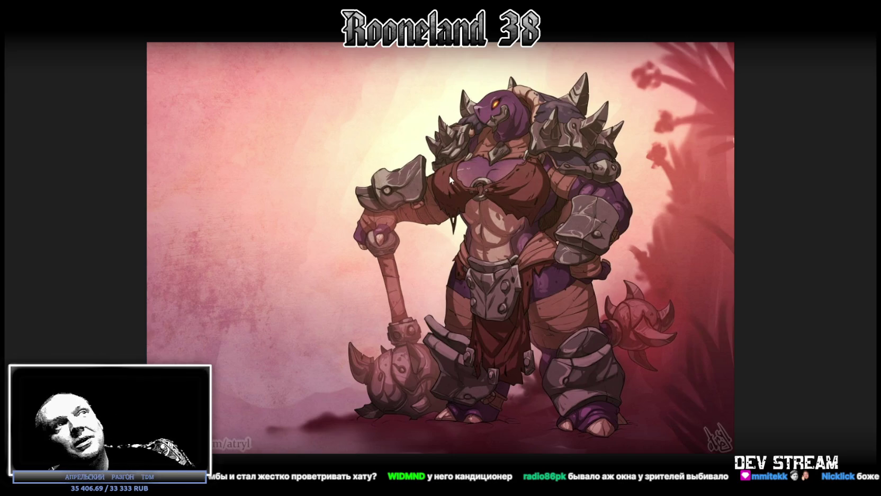
key(Escape)
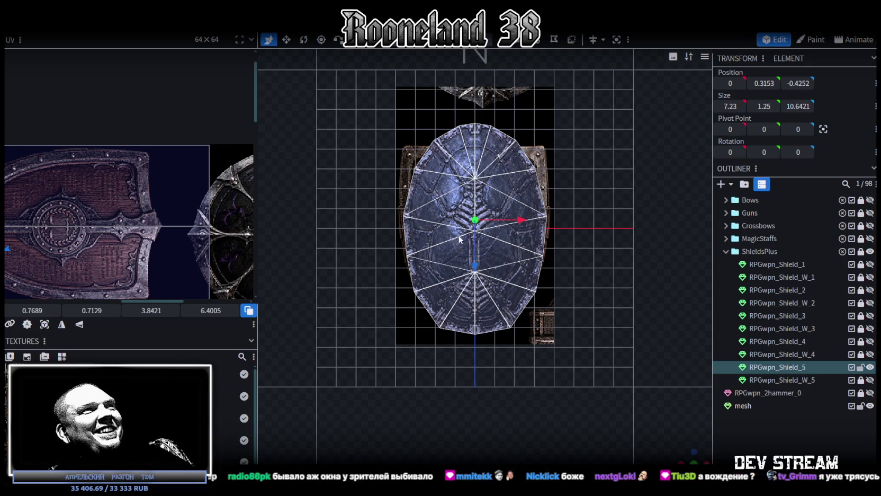
- In Edit mode, select a band of upper shield vertices and widen them to Size X 7.28
scroll(459, 239, up, 3)
scroll(532, 271, down, 1)
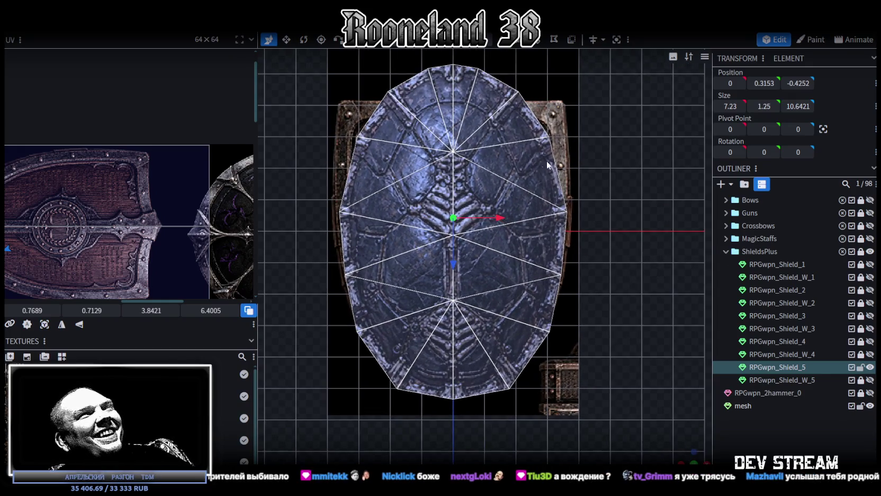
click(488, 42)
drag(341, 203, 623, 223)
key(v)
drag(502, 213, 497, 211)
mouse_move(527, 214)
right_down()
mouse_move(607, 266)
mouse_move(432, 226)
right_up()
drag(319, 190, 598, 239)
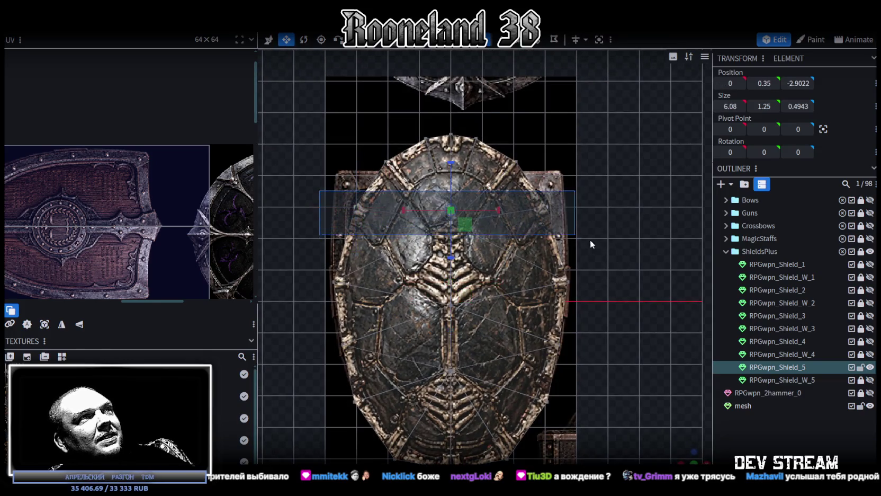
drag(498, 211, 514, 209)
right_drag(513, 209, 650, 253)
- Raise the top vertex row 1 unit, resize it to 6.88, then widen to 7.28
key(v)
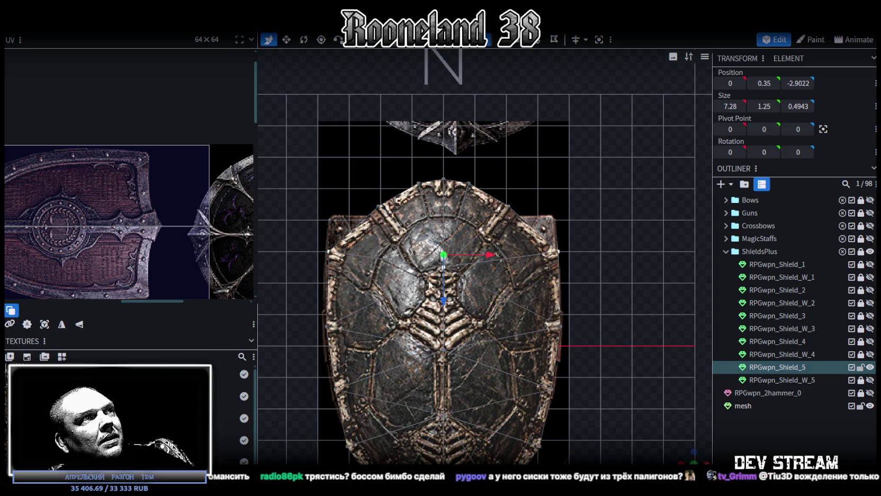
drag(307, 232, 586, 258)
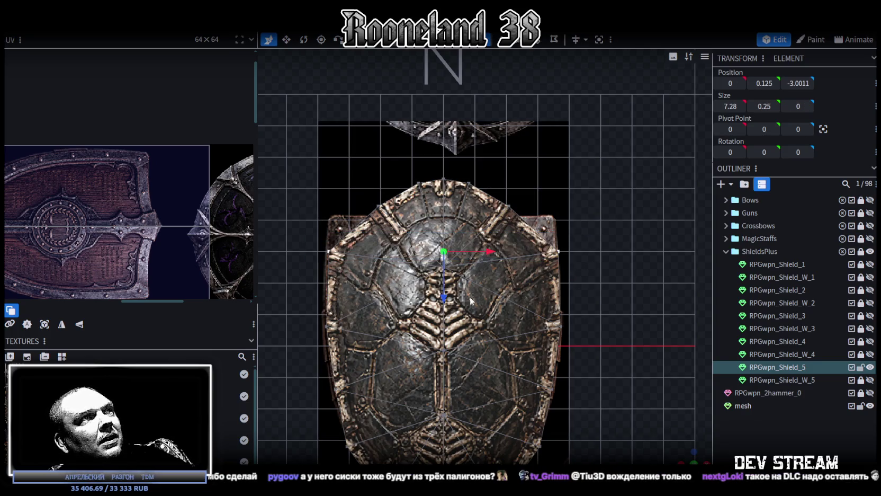
drag(443, 298, 444, 268)
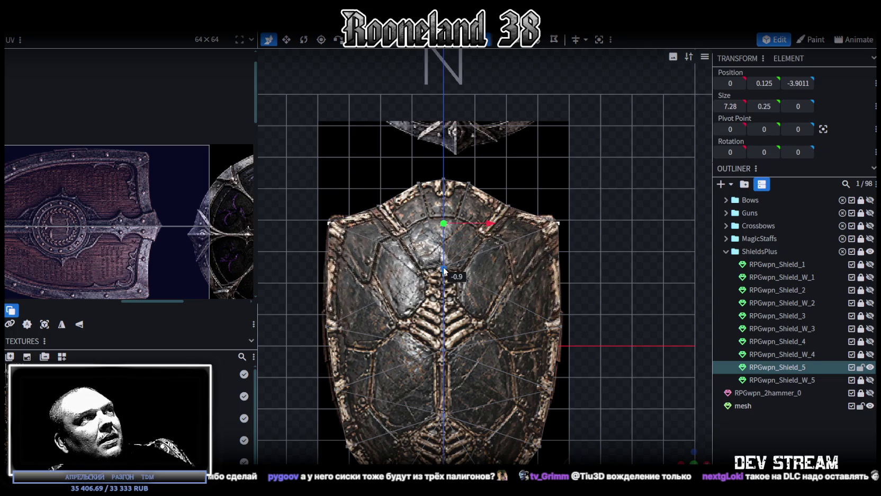
key(s)
drag(492, 220, 486, 219)
mouse_move(486, 219)
right_down()
mouse_move(463, 221)
mouse_move(531, 252)
right_up()
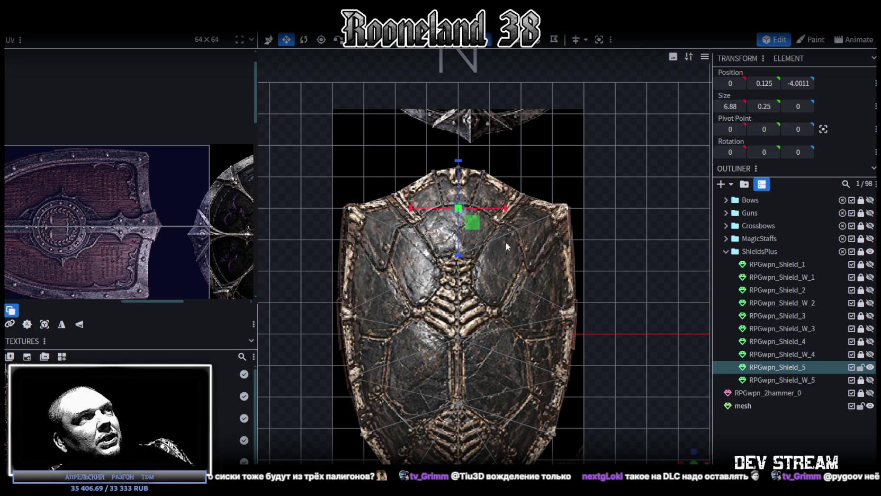
key(v)
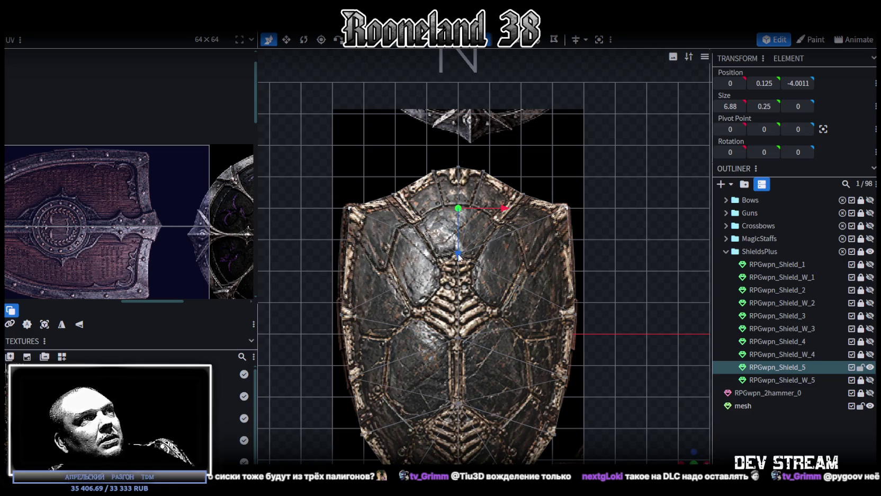
drag(460, 256, 457, 289)
key(s)
drag(506, 256, 543, 236)
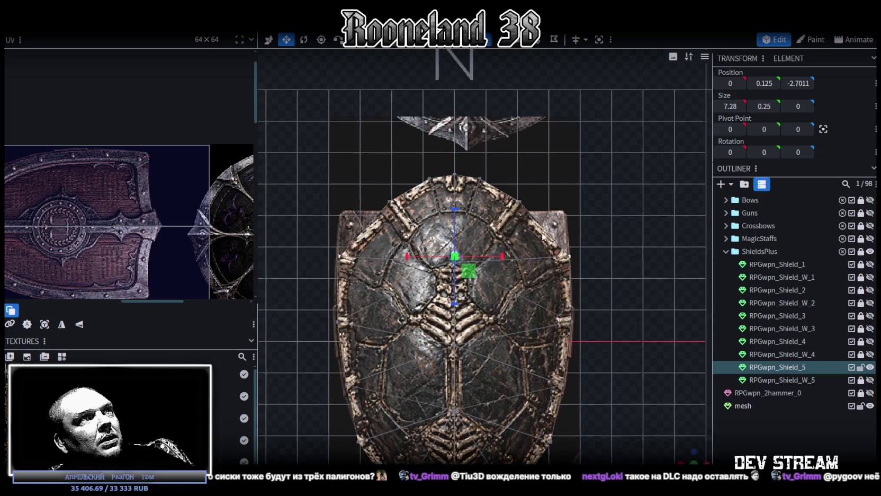
- Lock the flat mesh, spread the top edge outward, and pull its centre into a peak
drag(375, 214, 547, 230)
click(861, 407)
drag(507, 228, 374, 223)
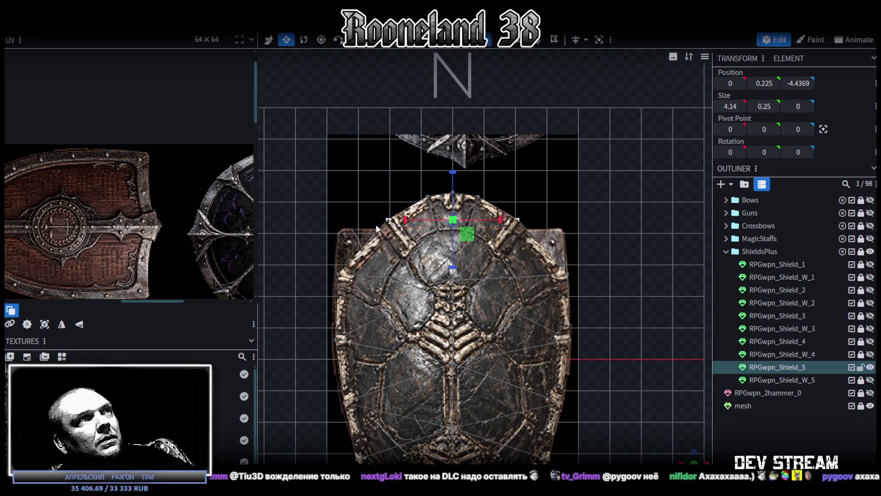
drag(500, 220, 535, 227)
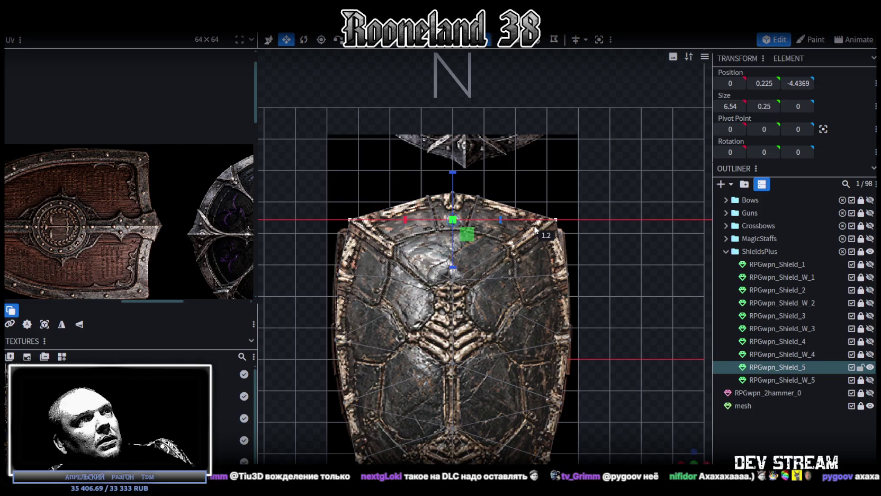
key(v)
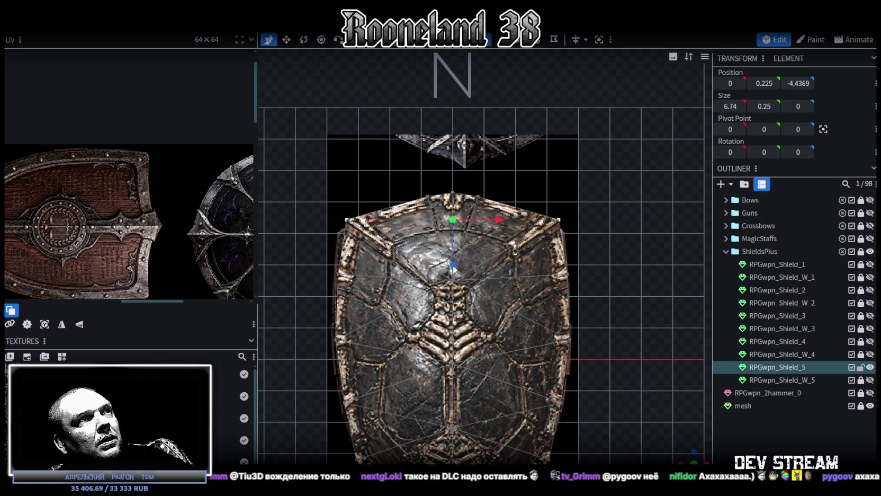
drag(454, 269, 453, 278)
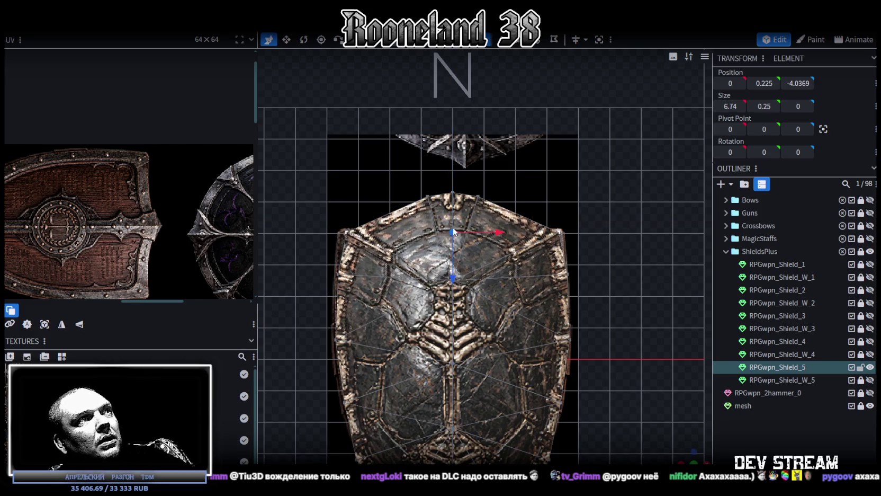
scroll(440, 196, up, 2)
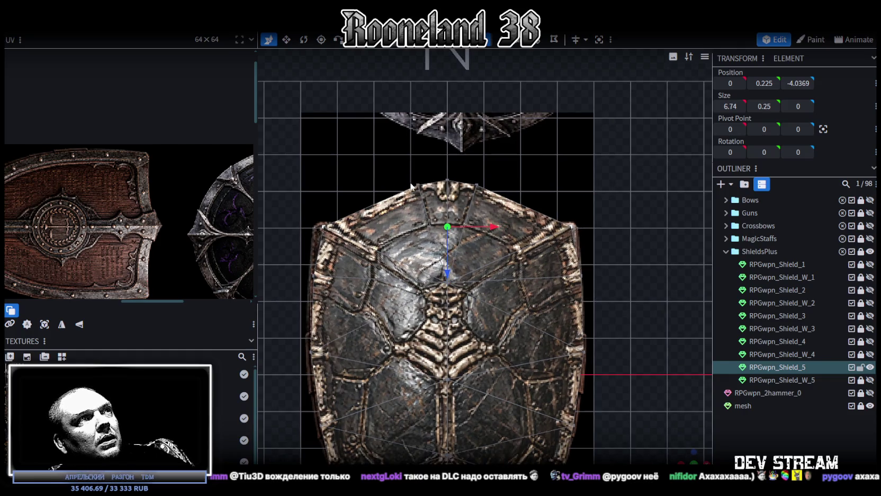
mouse_move(453, 183)
mouse_down()
mouse_move(446, 271)
mouse_move(447, 244)
mouse_up()
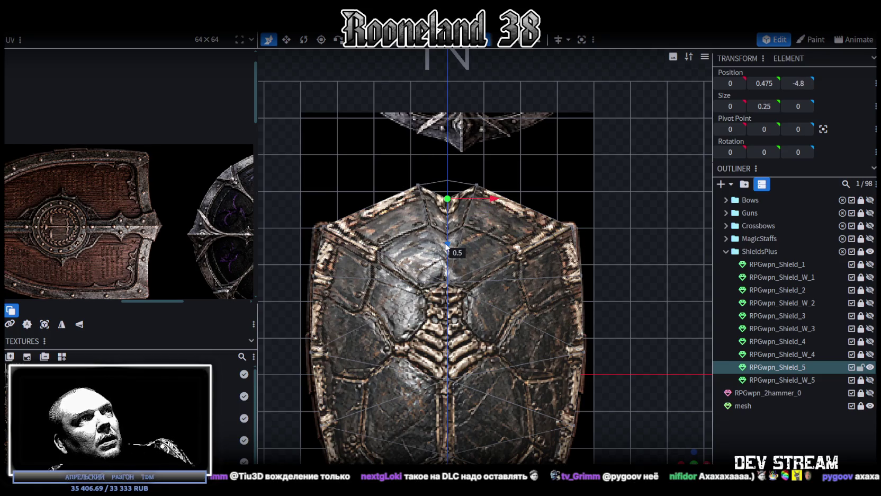
- Lower the peak vertices to flatten the top faces and narrow the peak to 1.5
click(427, 185)
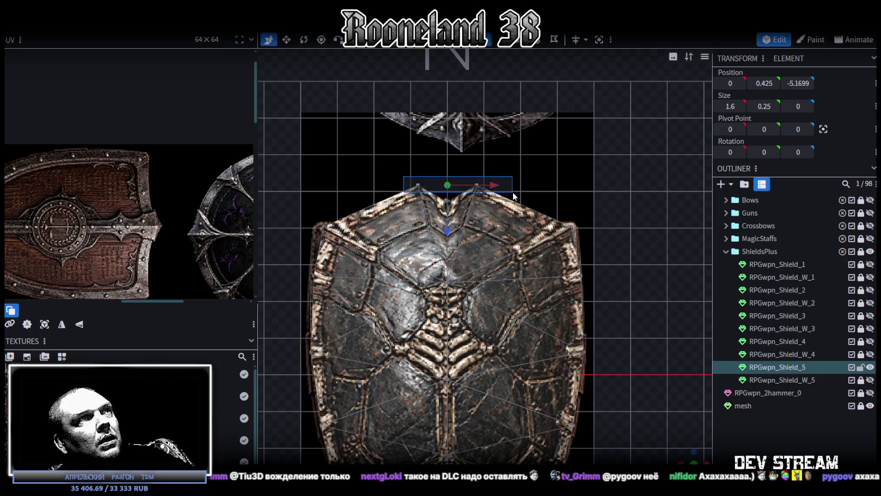
mouse_move(448, 231)
mouse_down()
mouse_move(452, 268)
mouse_move(451, 260)
mouse_up()
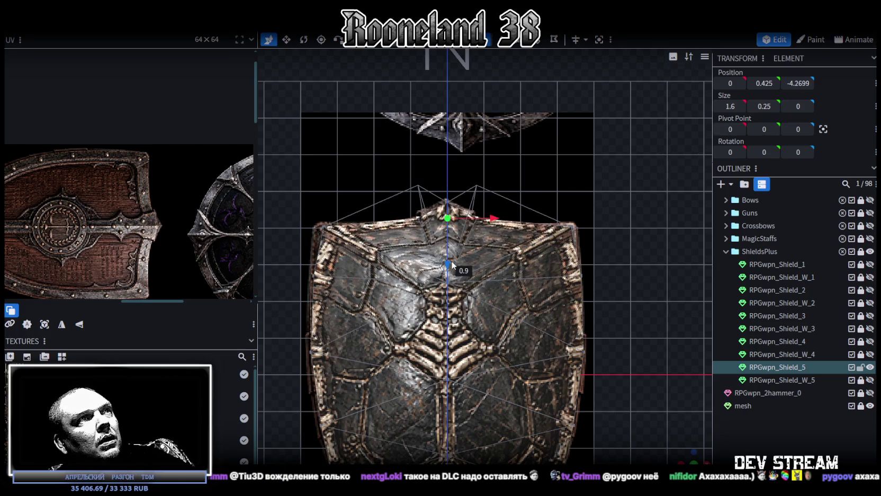
scroll(484, 195, up, 2)
scroll(493, 206, up, 2)
key(v)
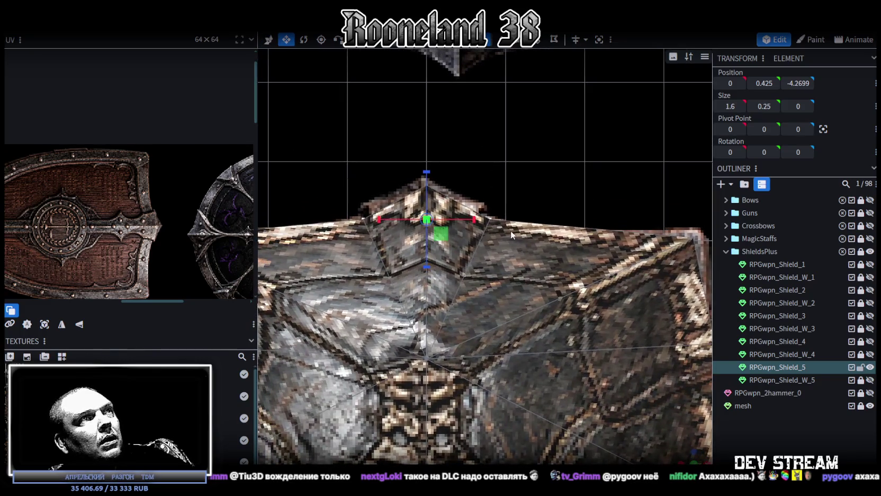
drag(474, 221, 469, 223)
right_drag(486, 239, 511, 264)
drag(492, 242, 474, 238)
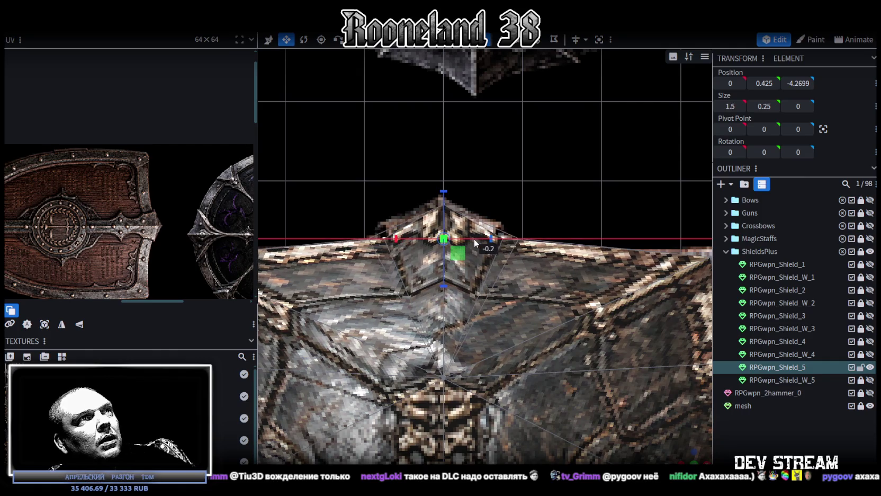
- Reposition the peak along its length, nudging the single peak vertex to -4.7
scroll(481, 246, down, 3)
scroll(501, 251, down, 2)
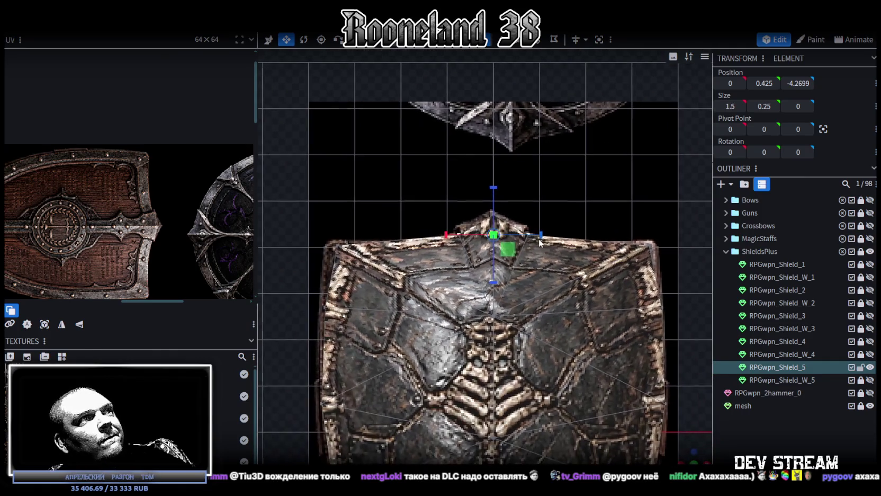
scroll(517, 238, up, 2)
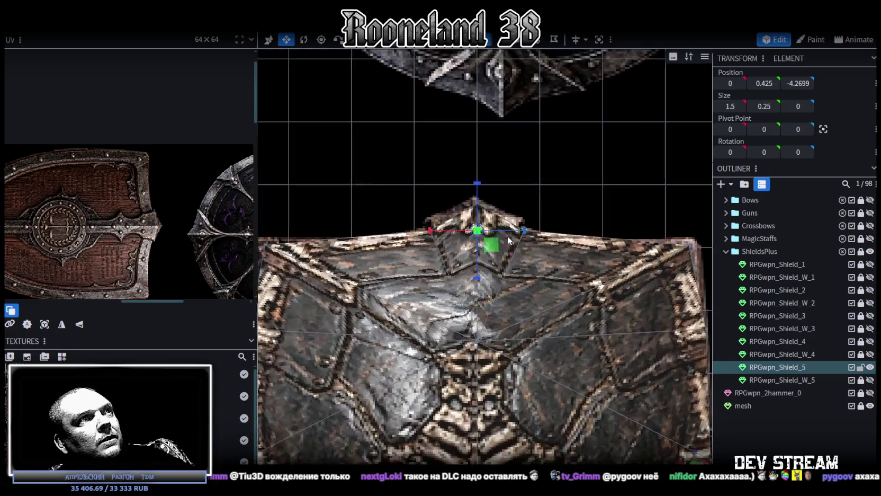
scroll(503, 228, up, 2)
key(v)
drag(472, 265, 473, 286)
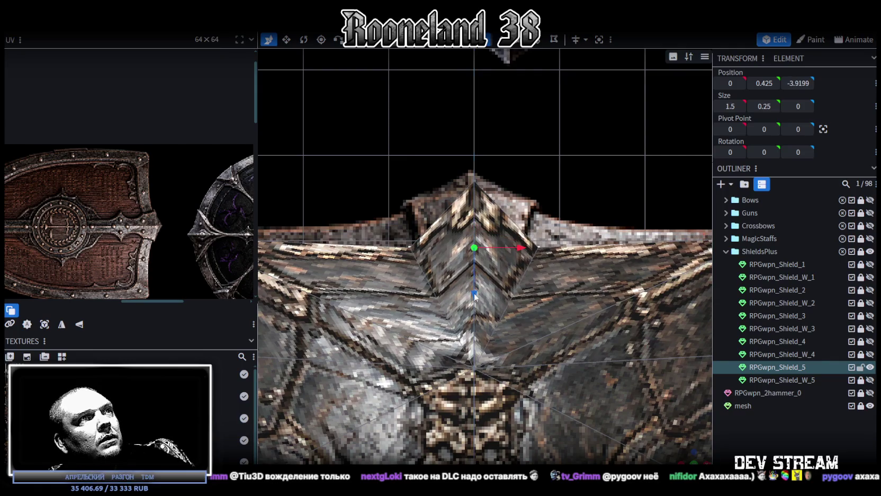
drag(473, 286, 474, 268)
scroll(507, 276, down, 2)
right_drag(508, 276, 506, 294)
click(477, 219)
drag(477, 265, 478, 269)
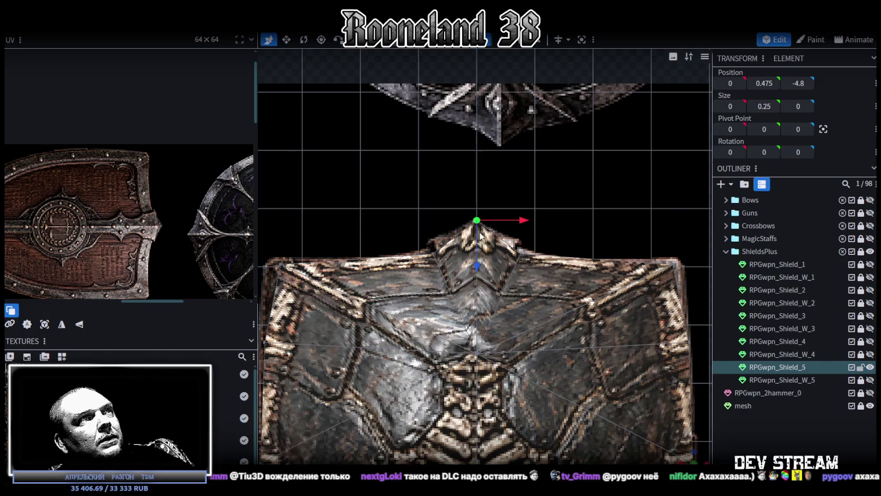
scroll(481, 254, up, 3)
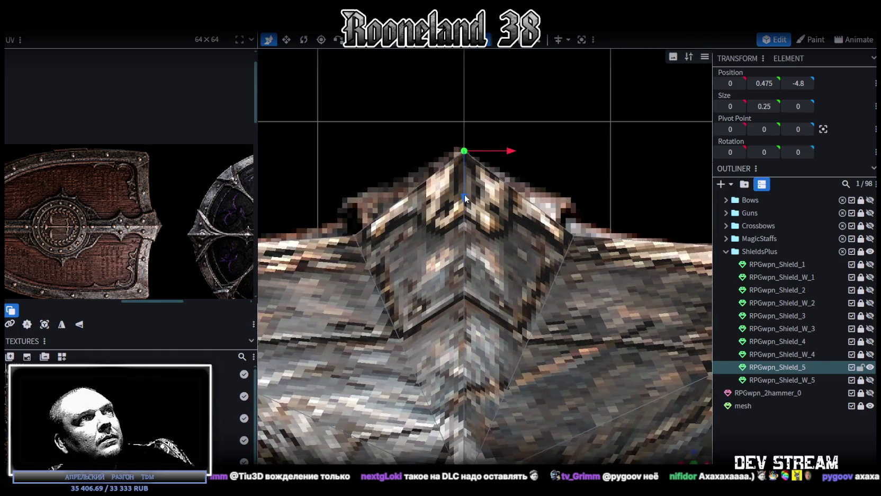
drag(465, 195, 464, 205)
- Widen the top edge to Size X 6.94 and shift it to -4.0369
scroll(492, 259, down, 3)
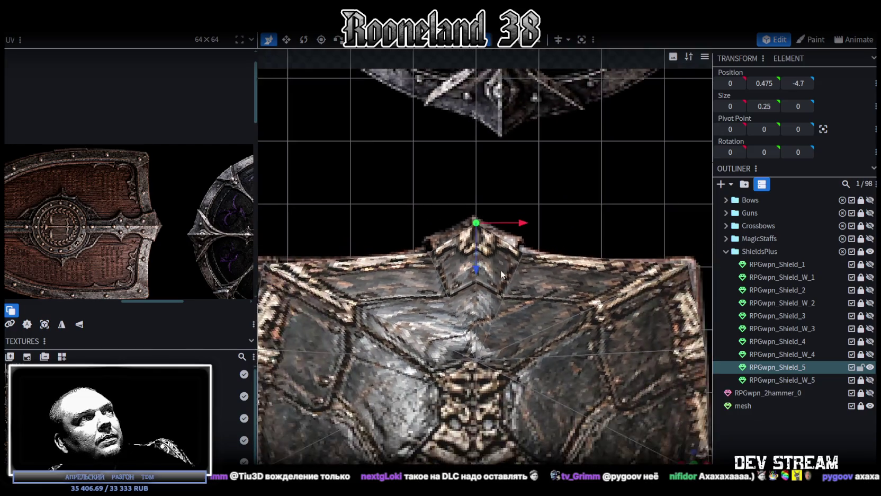
scroll(582, 246, down, 2)
scroll(460, 250, up, 2)
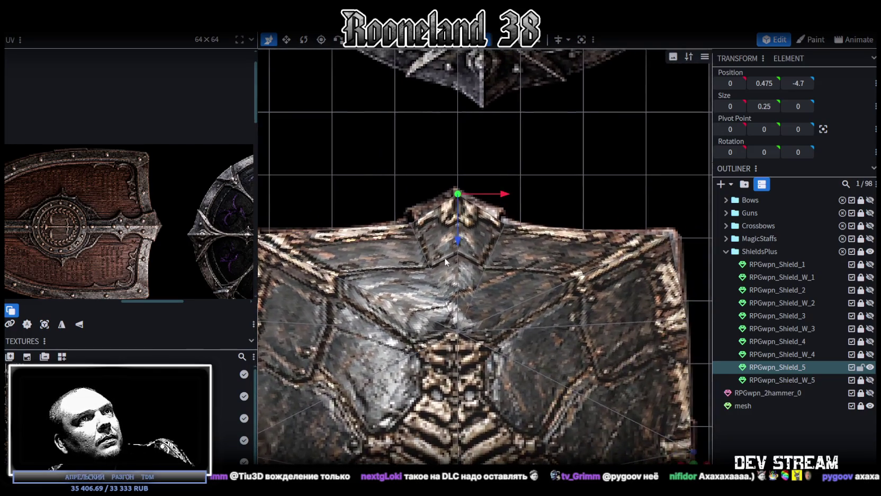
scroll(443, 261, down, 3)
drag(331, 256, 638, 243)
key(v)
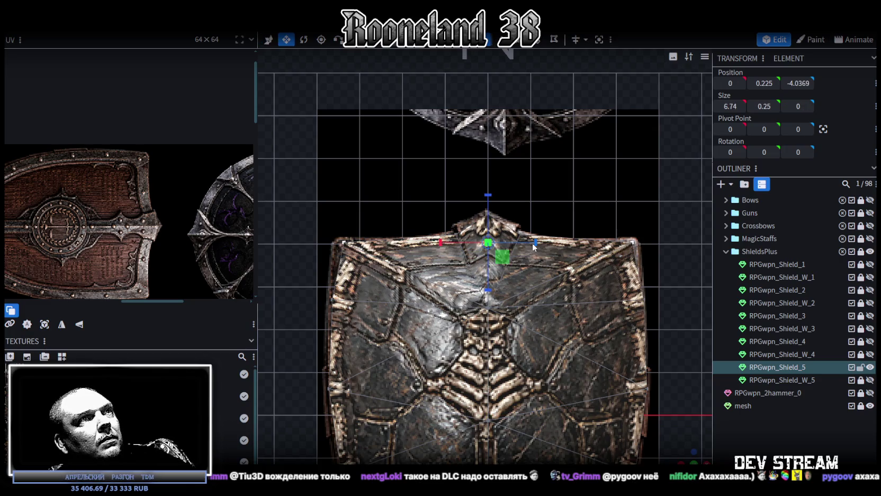
drag(532, 243, 533, 246)
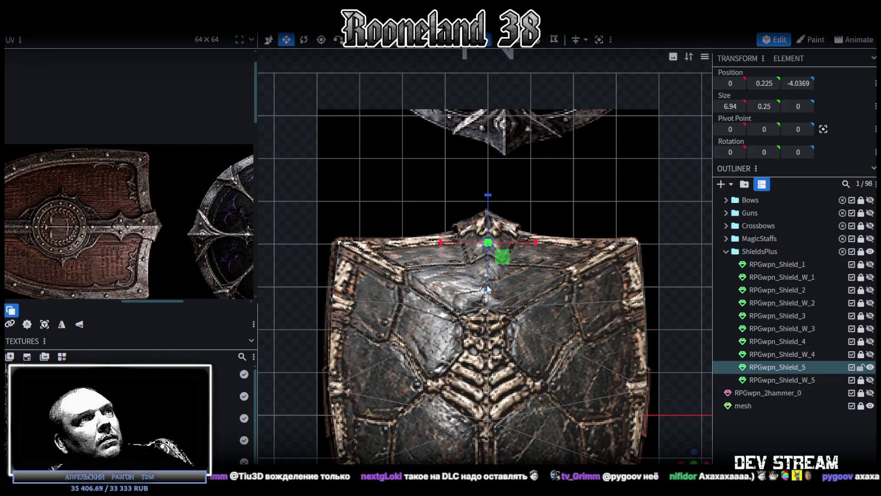
key(v)
drag(488, 286, 488, 288)
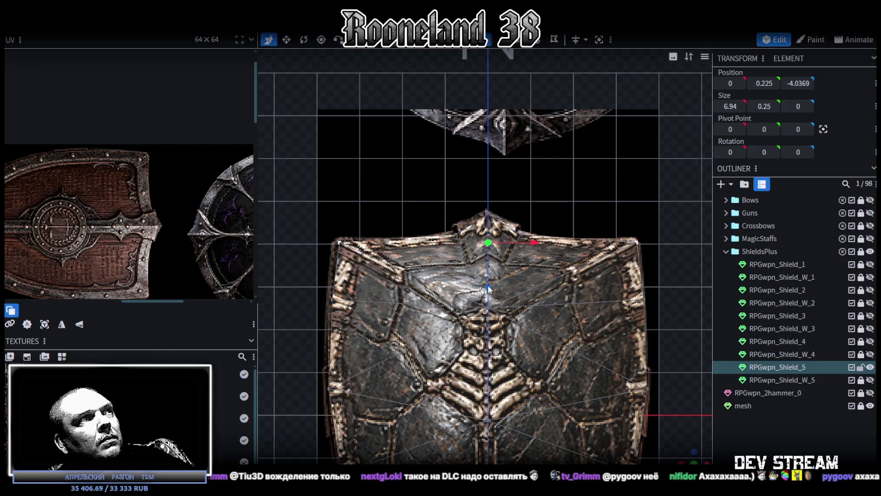
scroll(606, 305, down, 3)
scroll(589, 229, down, 2)
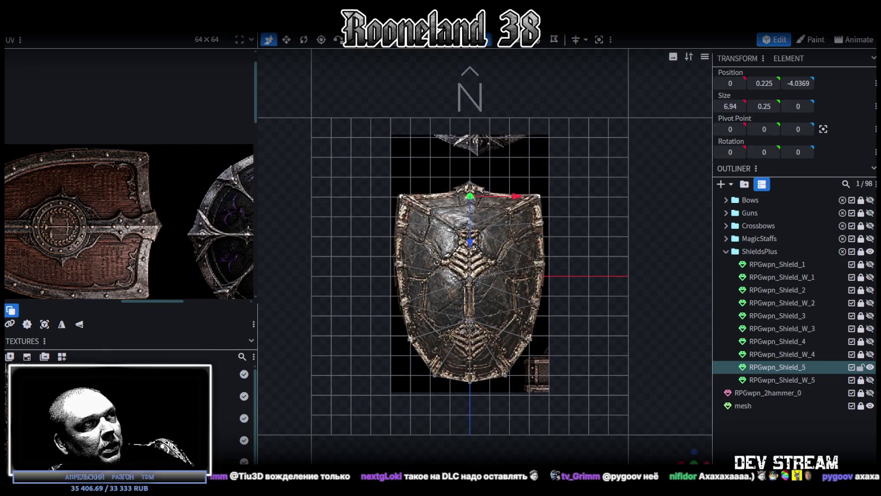
mouse_move(590, 328)
mouse_down()
mouse_move(411, 296)
mouse_move(579, 376)
mouse_move(615, 380)
mouse_up()
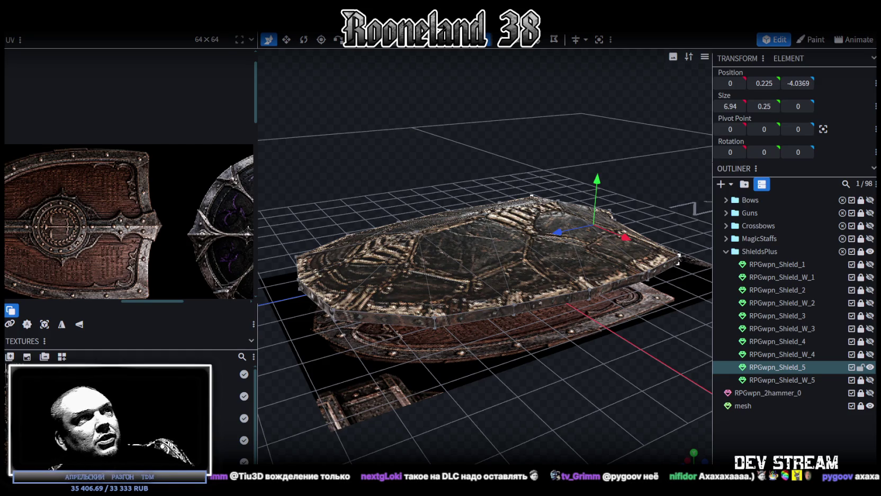
- Lower one rim element of the dark shield layer to a height of 0.9
mouse_move(547, 424)
mouse_down()
mouse_move(510, 403)
mouse_move(538, 76)
mouse_up()
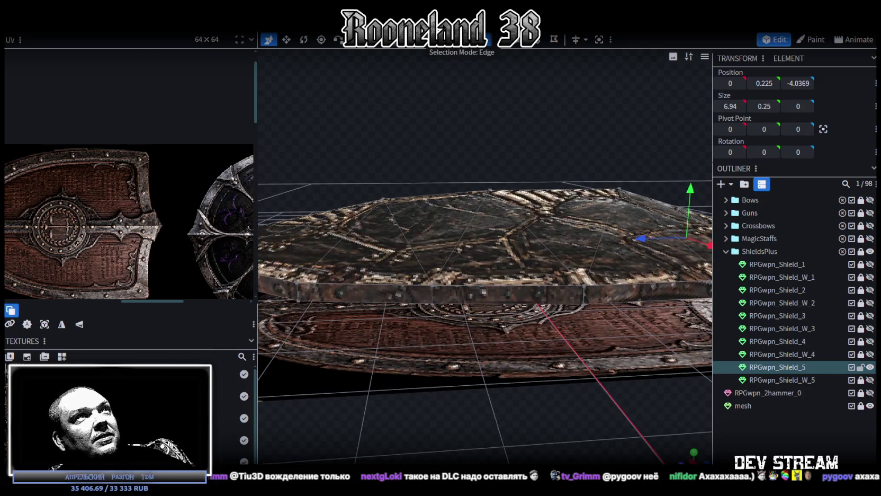
click(450, 200)
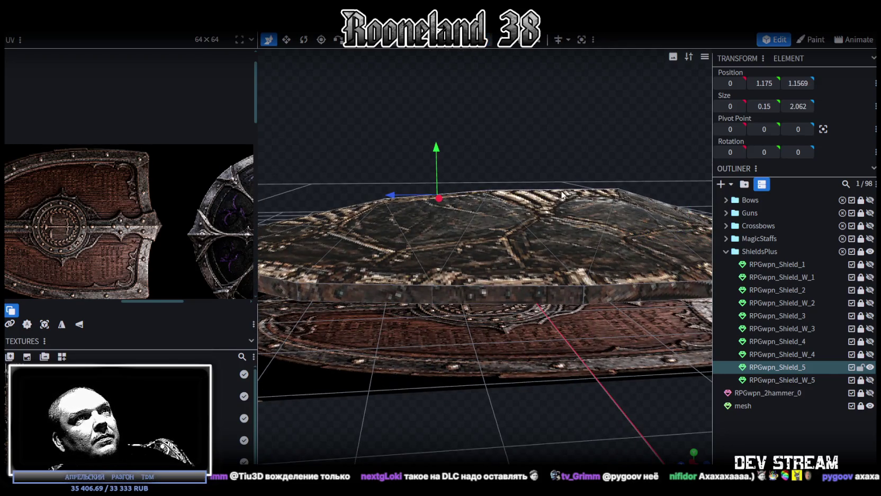
click(502, 195)
drag(582, 401, 576, 353)
mouse_move(506, 147)
mouse_down()
mouse_move(502, 169)
mouse_move(501, 160)
mouse_up()
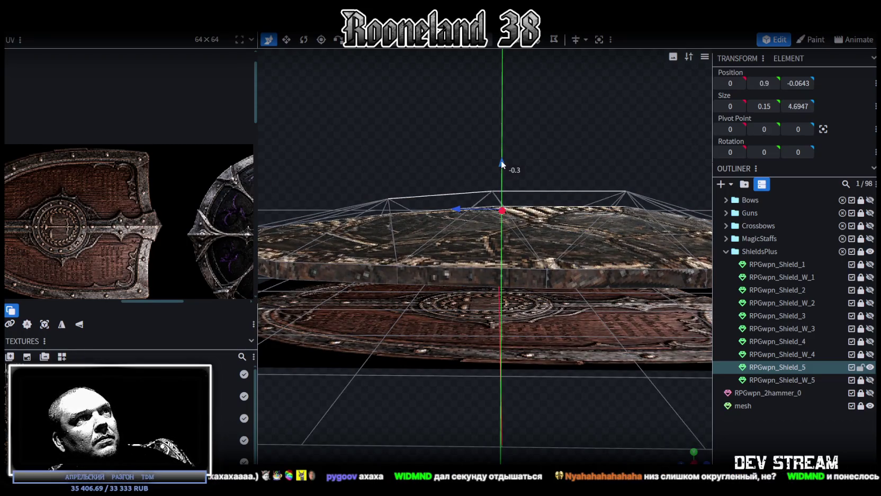
mouse_move(532, 371)
mouse_down()
mouse_move(410, 366)
mouse_move(460, 279)
mouse_move(504, 303)
mouse_up()
- Raise another rim element of the shield slightly
click(460, 278)
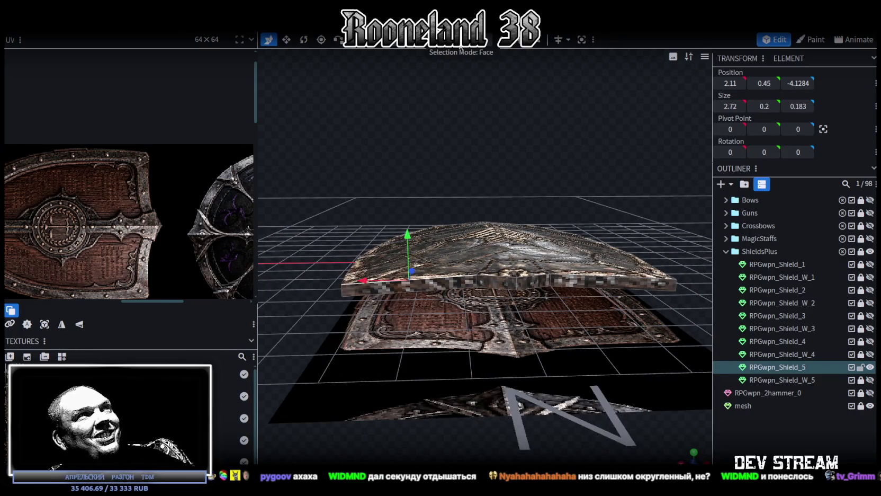
scroll(473, 278, up, 2)
click(534, 294)
drag(532, 251, 534, 242)
scroll(588, 358, down, 3)
- Raise a further rim segment by 0.2, lifting the centre edge face to Y 0.7417
drag(590, 360, 429, 268)
click(430, 266)
mouse_move(587, 262)
mouse_down()
mouse_move(536, 365)
mouse_move(531, 270)
mouse_up()
click(477, 252)
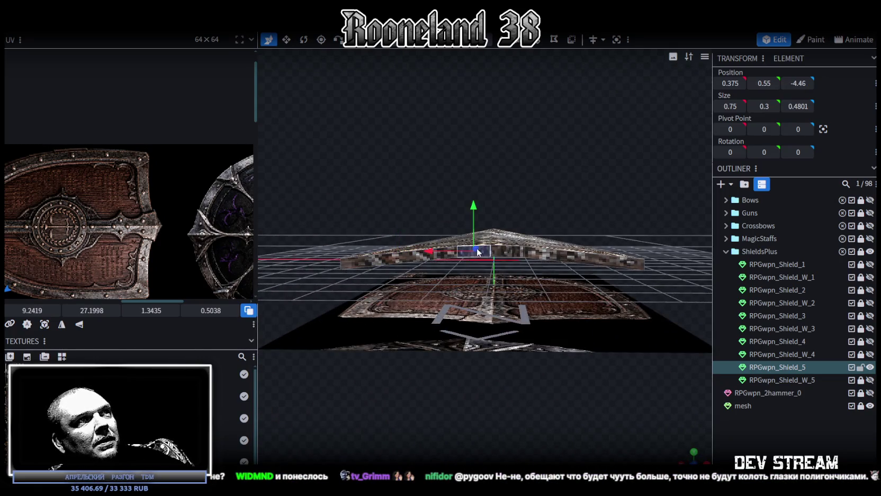
drag(493, 224, 457, 130)
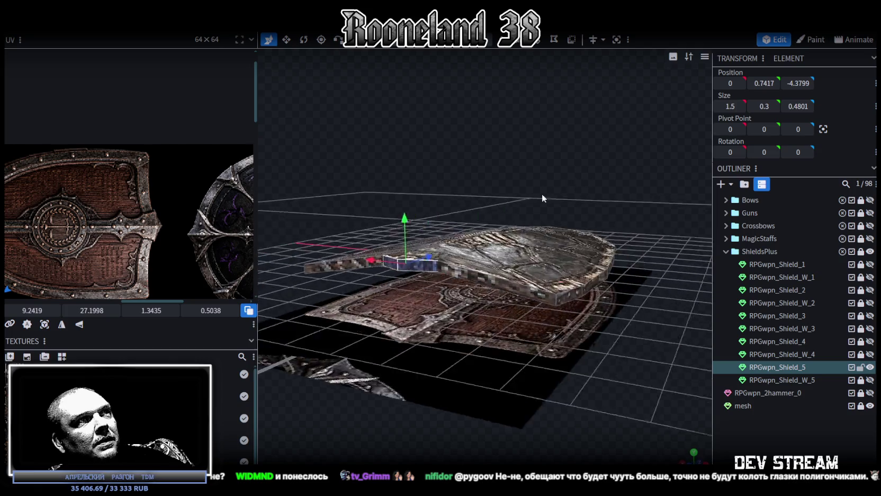
click(519, 272)
drag(582, 339, 612, 291)
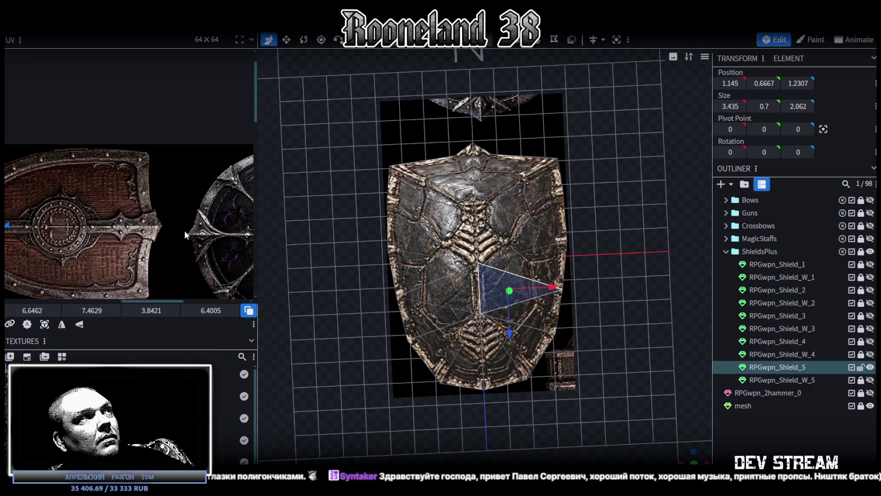
- Select all shield faces in front view and re-project their UVs
scroll(184, 231, down, 5)
click(698, 451)
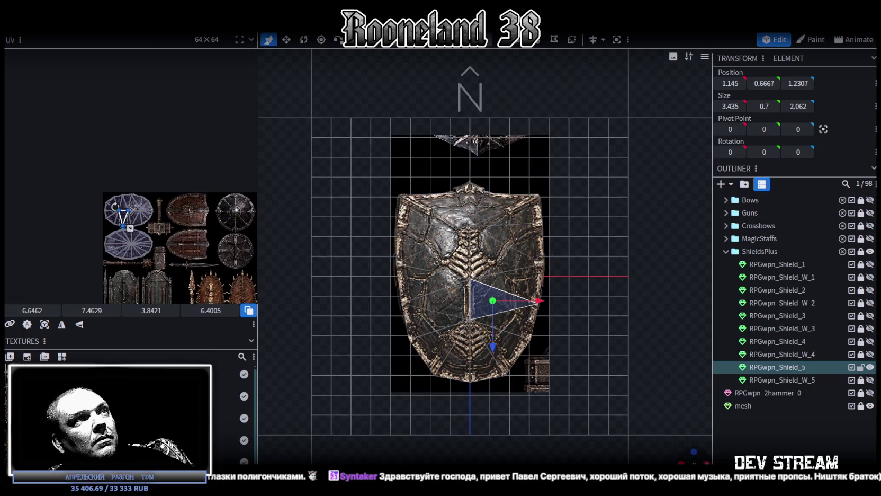
key(ctrl+a)
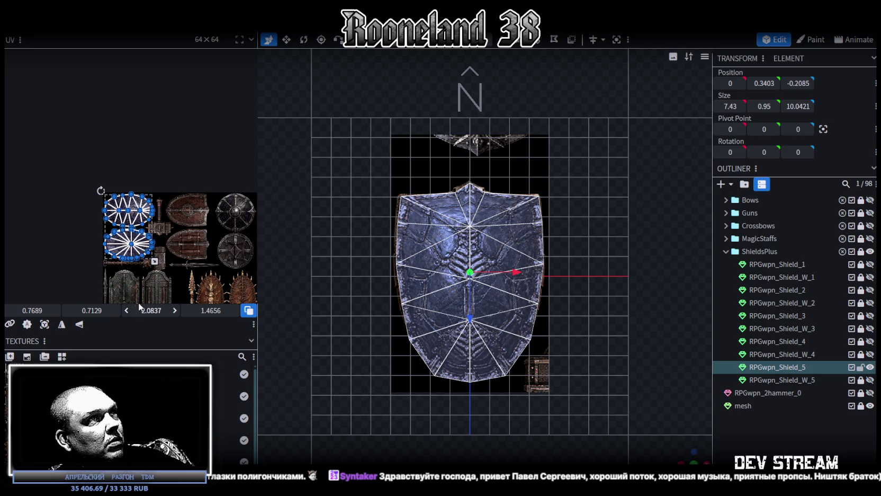
key(ctrl+z)
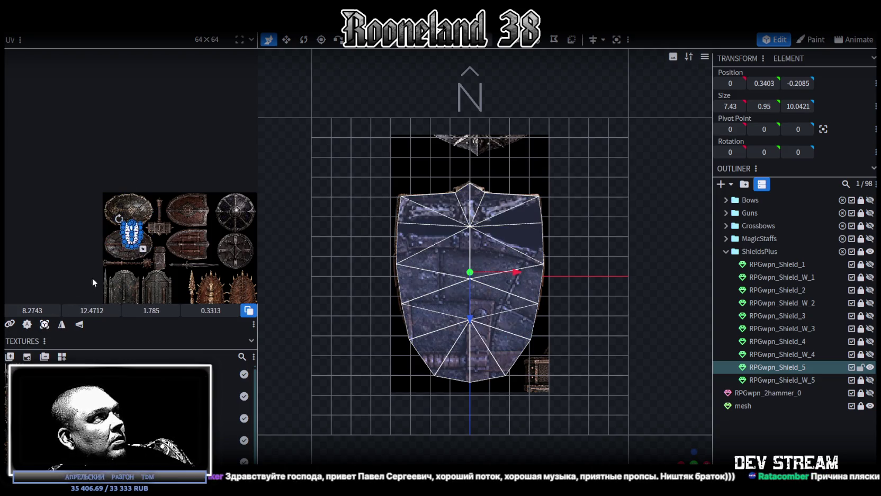
scroll(154, 239, up, 3)
scroll(154, 239, up, 3)
drag(79, 201, 203, 163)
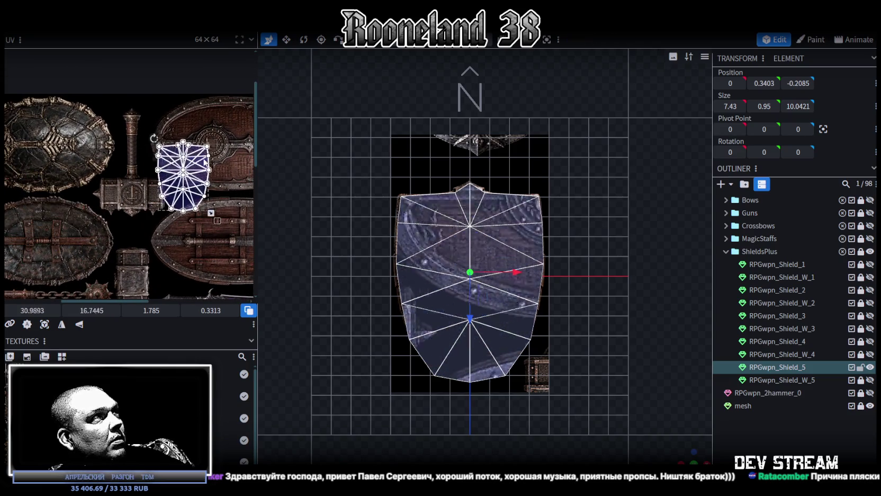
right_drag(203, 163, 144, 186)
right_click(144, 186)
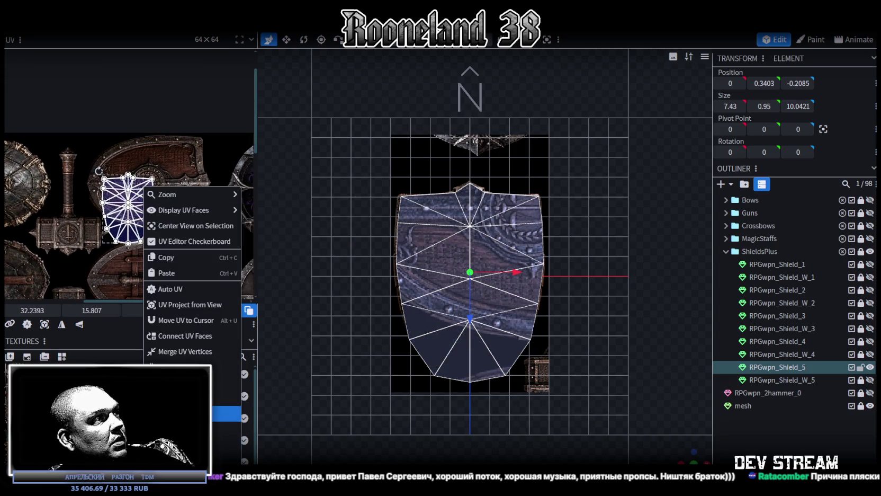
click(226, 414)
- Move and enlarge the UV island to cover the wooden heraldic shield with the scales emblem
scroll(135, 191, up, 2)
scroll(135, 191, up, 1)
drag(132, 198, 113, 107)
right_drag(129, 142, 165, 198)
drag(181, 175, 169, 175)
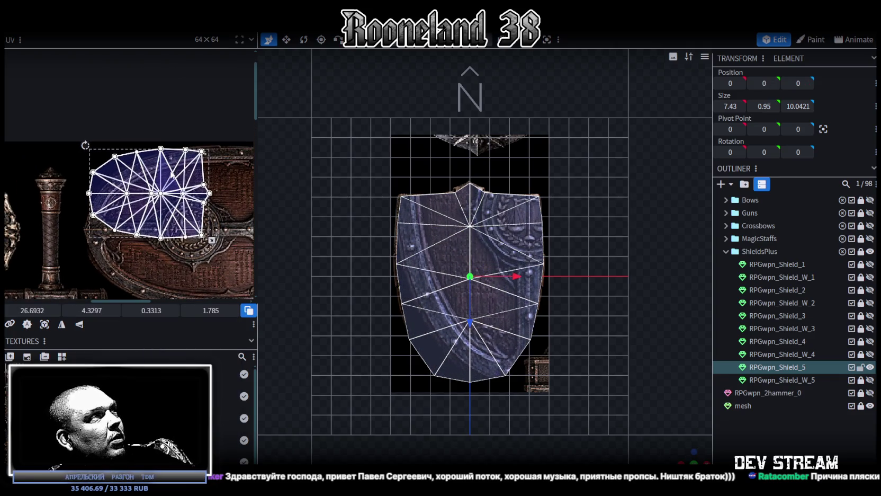
scroll(198, 207, up, 2)
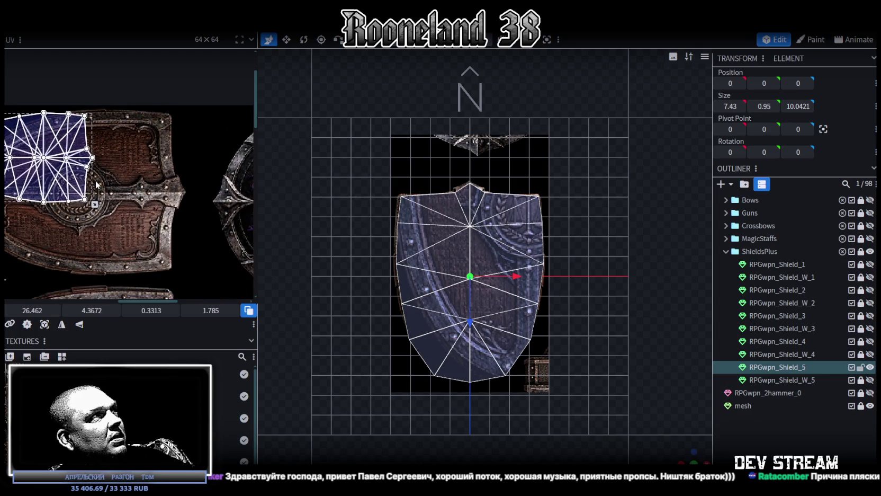
drag(97, 204, 186, 238)
right_drag(179, 239, 206, 264)
scroll(103, 207, up, 2)
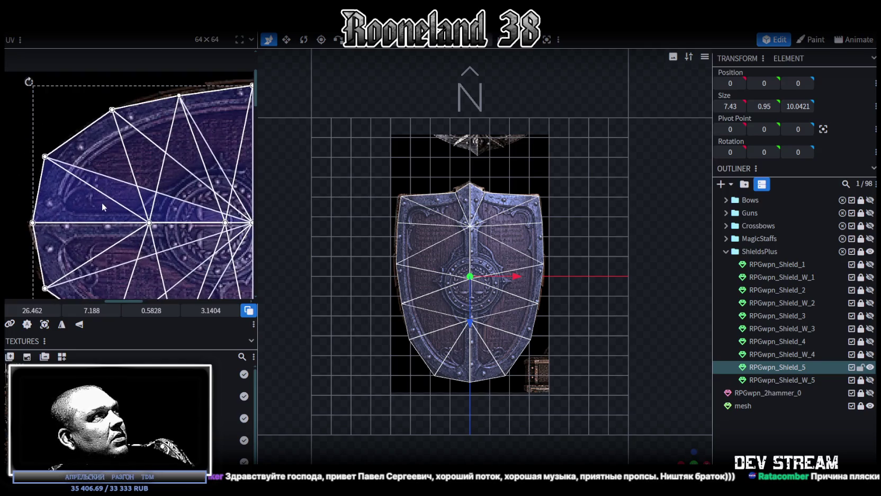
drag(76, 195, 72, 194)
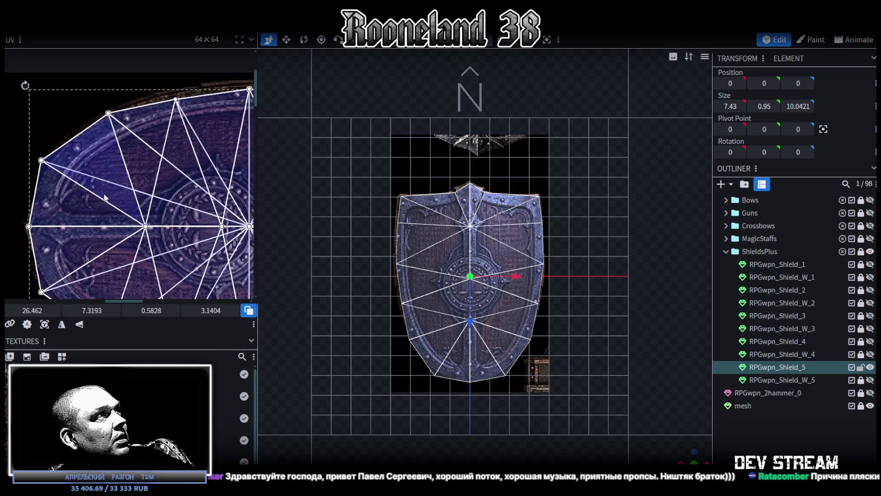
right_drag(72, 195, 4, 230)
- Fine-tune the island: shift it up, stretch its bottom down, pull its right edge in
scroll(98, 184, down, 5)
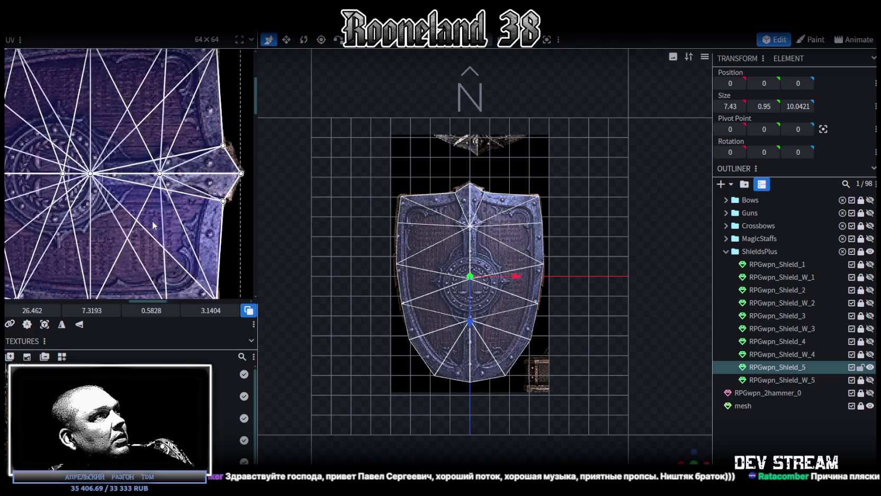
scroll(151, 174, up, 5)
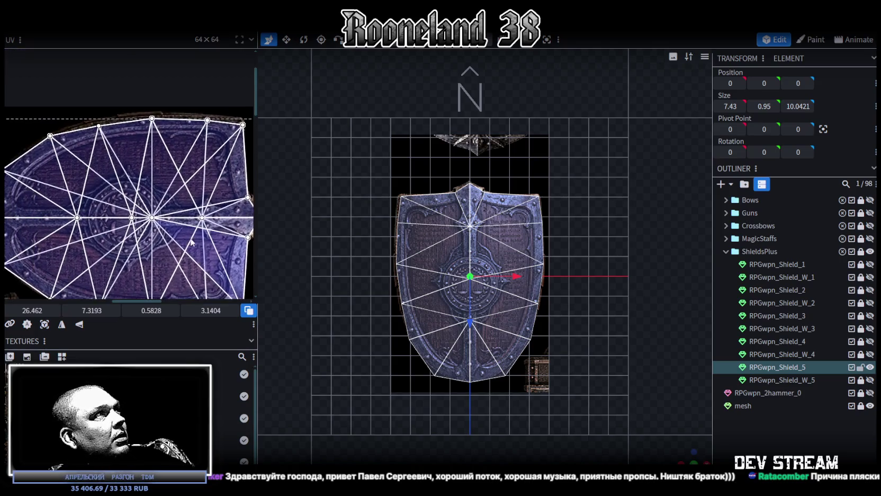
drag(140, 177, 142, 191)
scroll(159, 212, down, 3)
scroll(226, 236, up, 5)
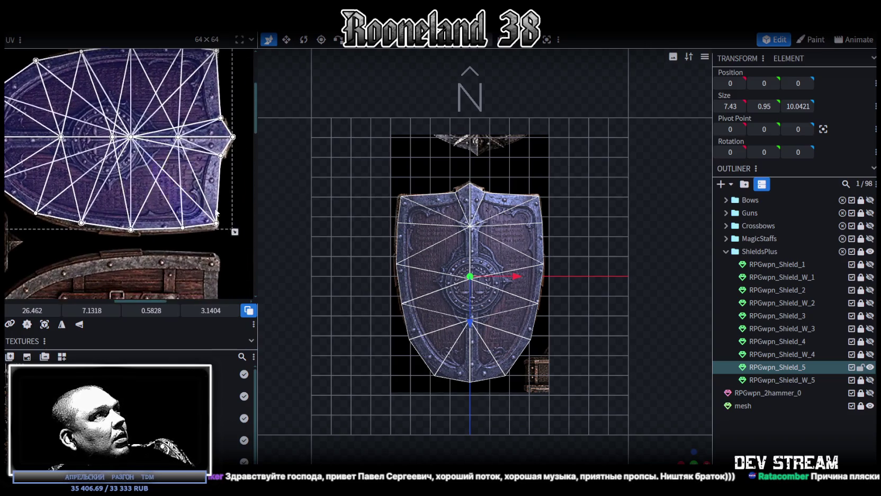
drag(216, 231, 215, 238)
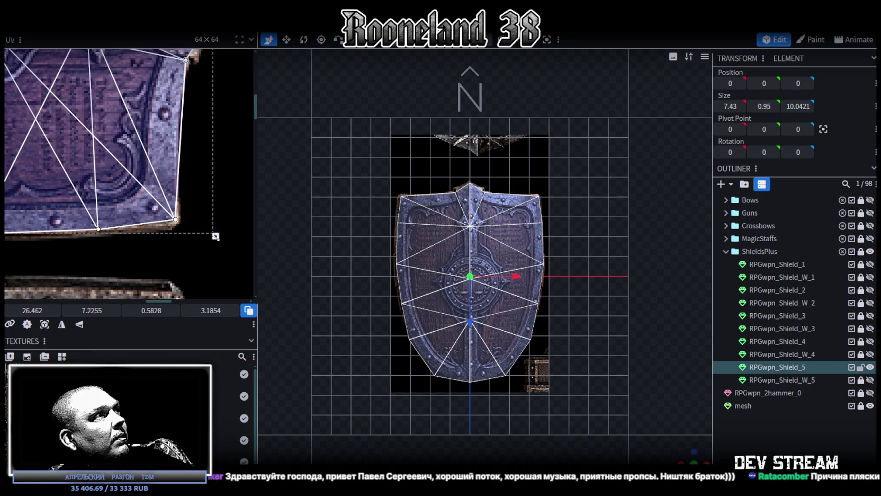
scroll(217, 241, down, 2)
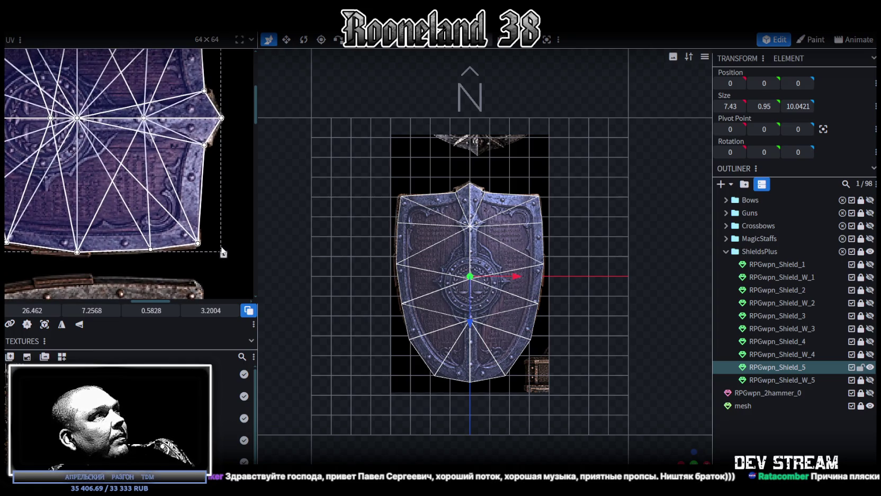
drag(223, 254, 221, 254)
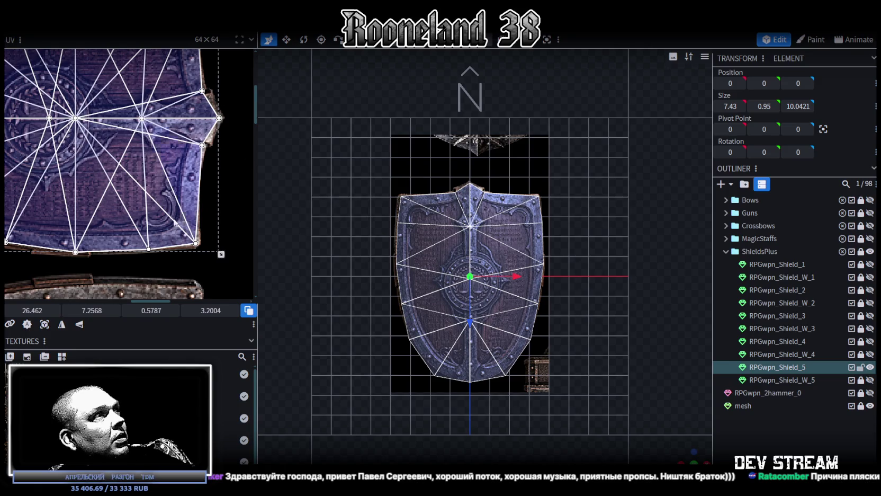
scroll(181, 225, down, 2)
scroll(91, 198, up, 2)
scroll(106, 212, up, 1)
scroll(127, 221, up, 1)
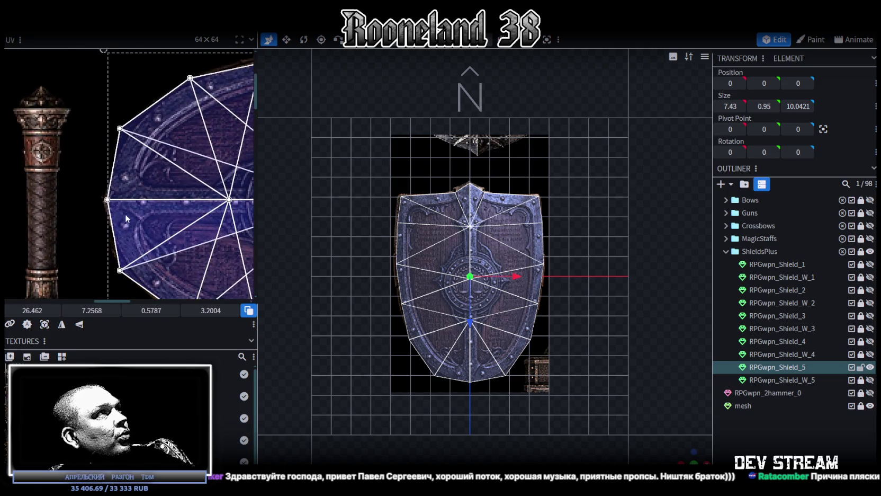
scroll(98, 169, down, 1)
scroll(138, 180, up, 2)
scroll(179, 225, down, 2)
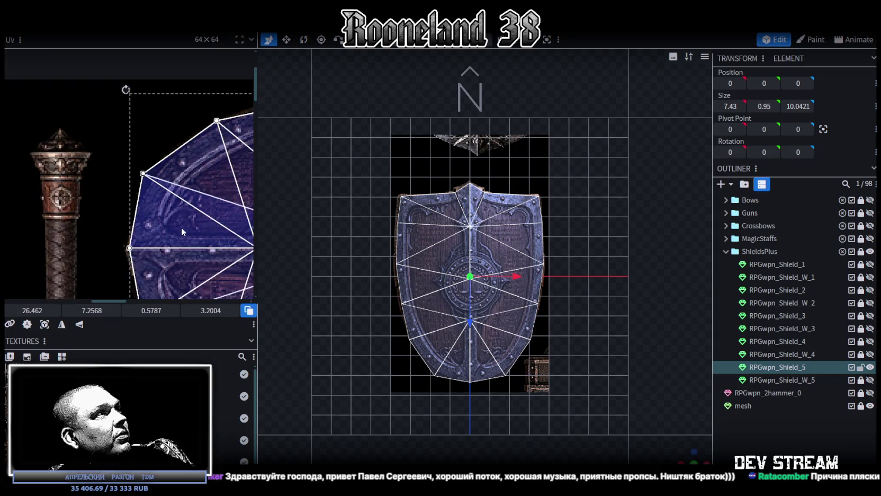
scroll(170, 148, up, 1)
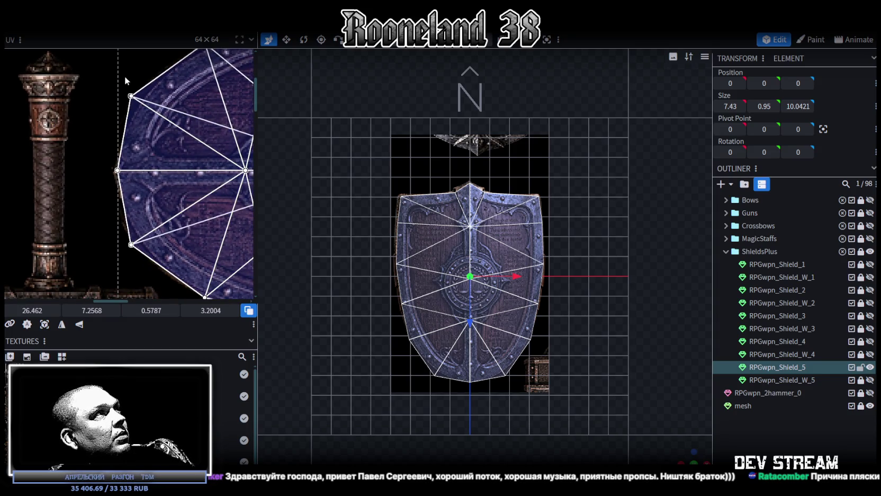
- Adjust the bottom faces' left UV vertices to fit the shield outline
drag(125, 80, 158, 267)
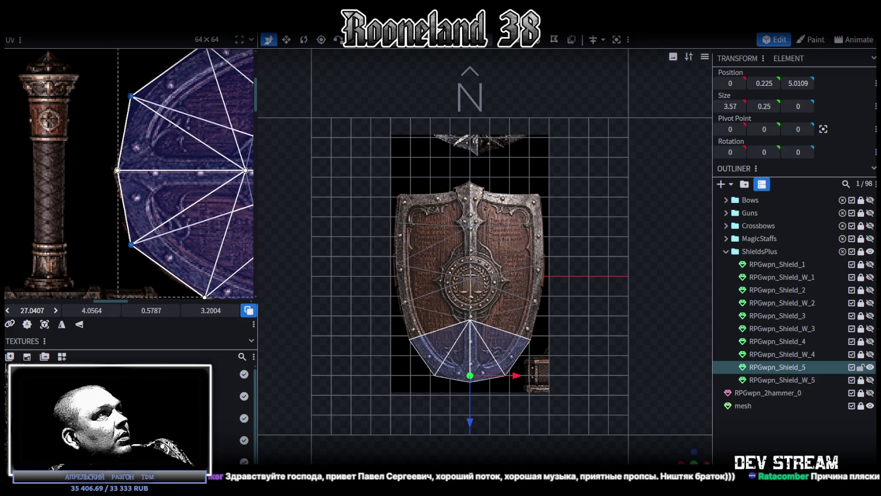
drag(130, 96, 138, 96)
click(117, 170)
scroll(131, 183, up, 3)
scroll(98, 162, up, 1)
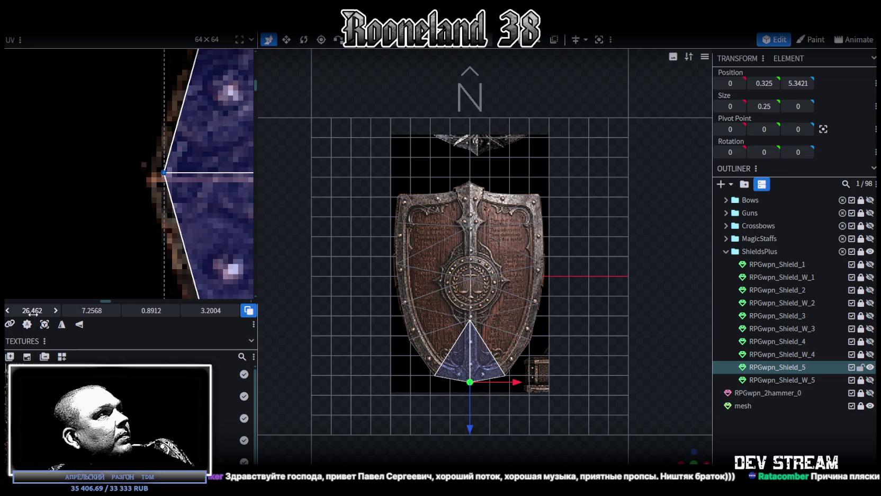
drag(33, 313, 23, 312)
- Raise the shield's two bottom-corner vertices by 0.3 on Z
scroll(546, 406, up, 3)
right_drag(546, 406, 552, 294)
scroll(559, 330, up, 2)
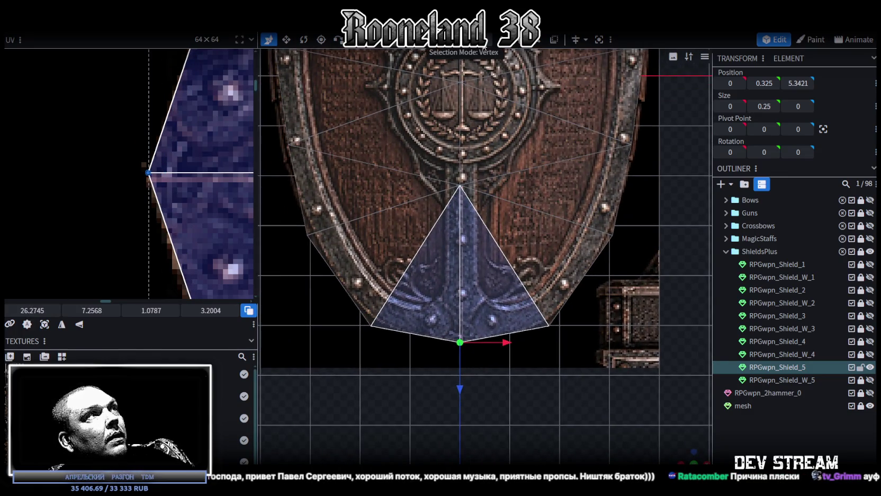
click(327, 303)
drag(327, 303, 587, 332)
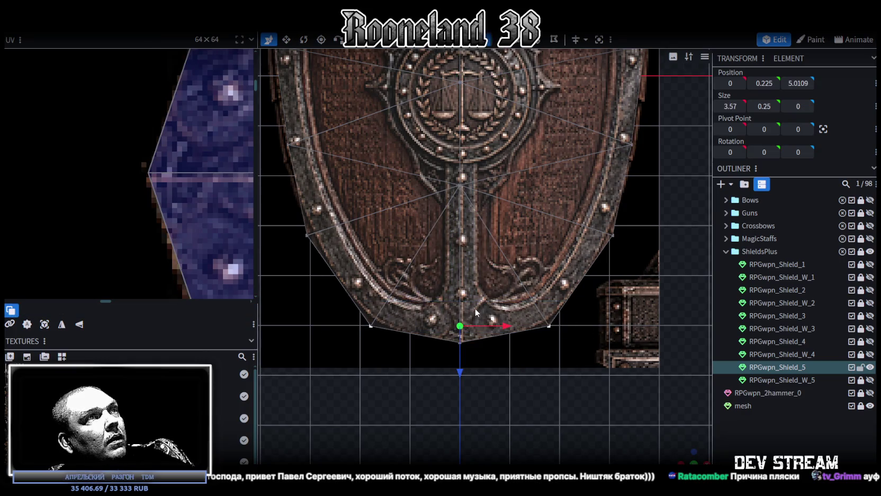
drag(458, 372, 460, 357)
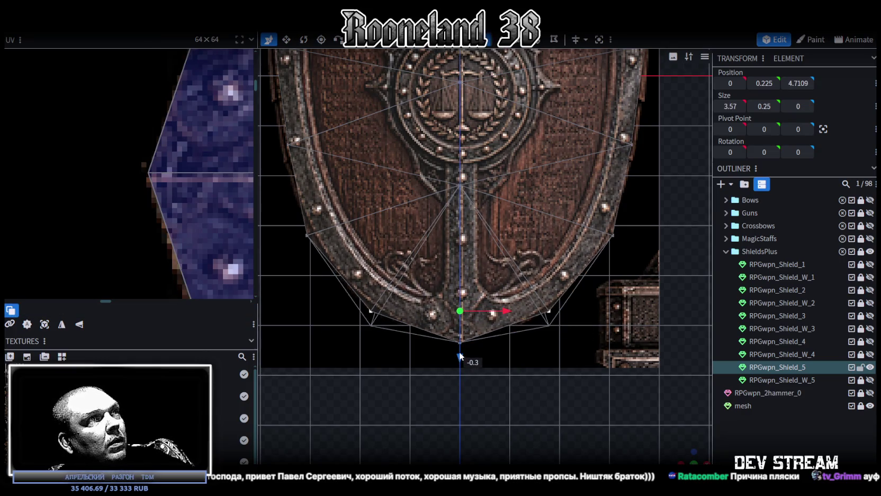
scroll(181, 178, down, 3)
scroll(143, 233, down, 2)
scroll(204, 195, down, 2)
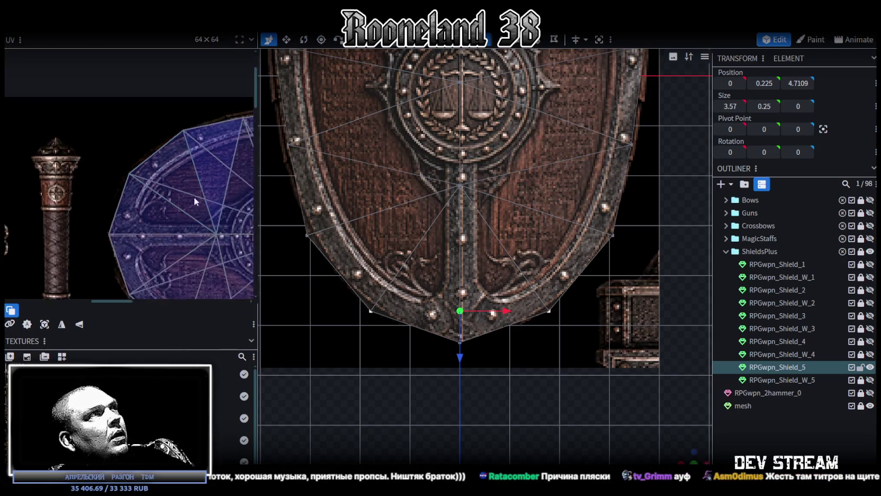
scroll(103, 225, up, 2)
scroll(92, 188, up, 2)
- Stretch the left edge strip's UVs slightly to line up with the metal border
click(80, 165)
drag(47, 140, 216, 156)
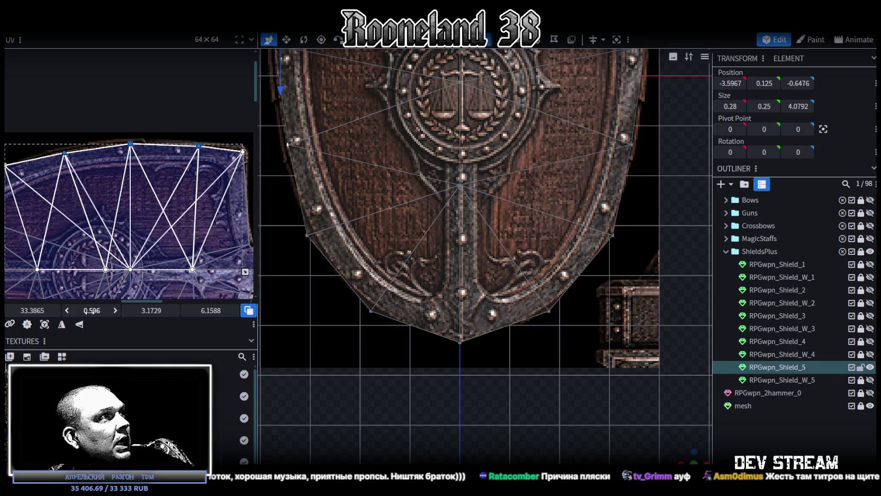
drag(92, 312, 73, 311)
scroll(145, 213, down, 2)
scroll(162, 189, up, 3)
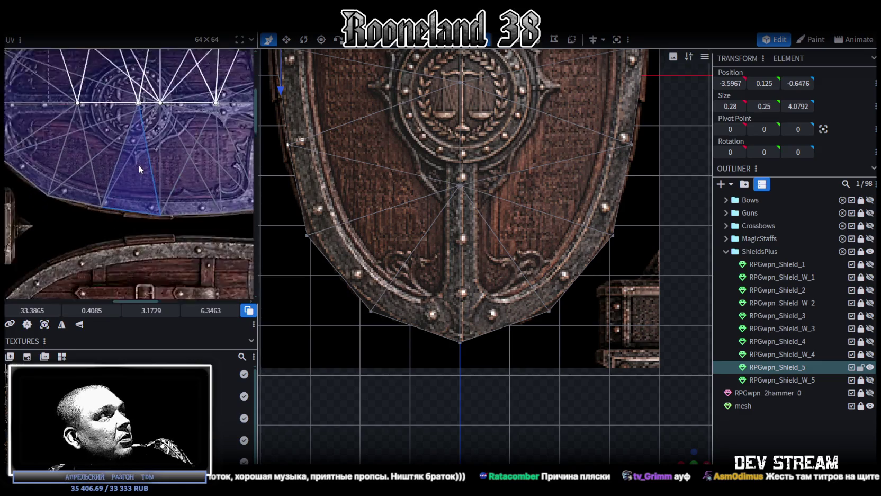
scroll(166, 211, up, 1)
- Stretch the right edge strip's UVs to match, then deselect and view the shield at an angle
click(139, 181)
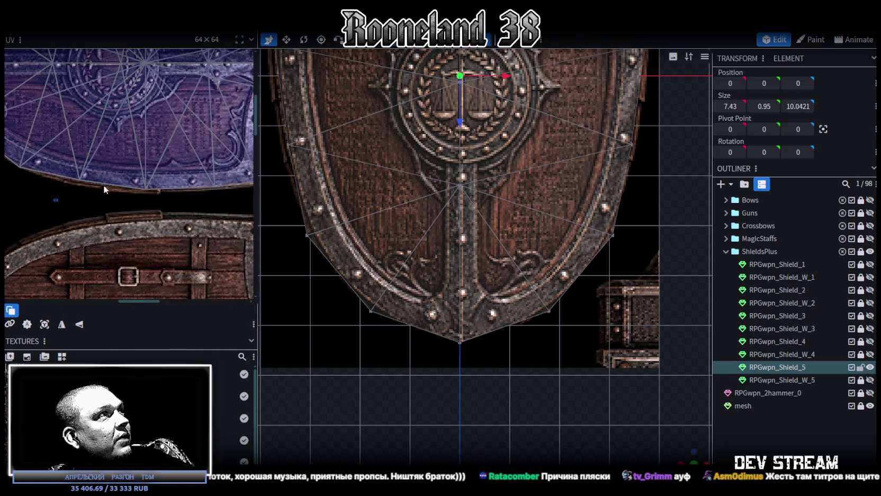
drag(88, 308, 92, 307)
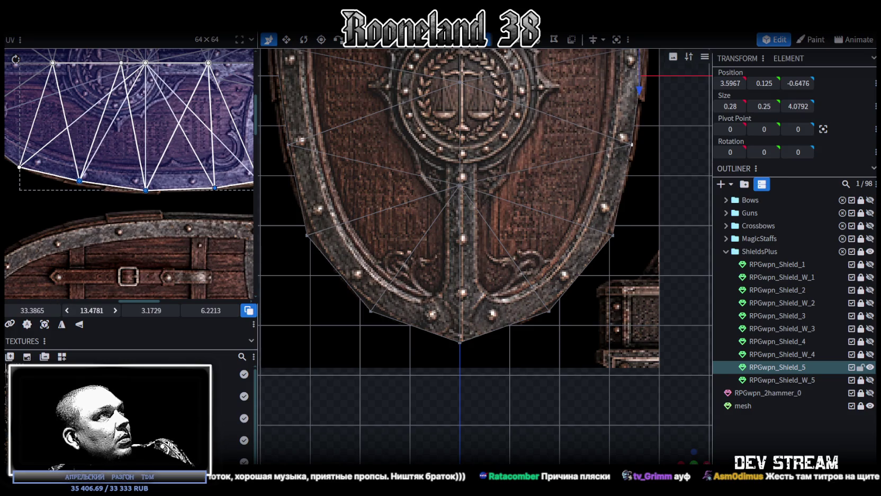
scroll(84, 198, up, 1)
scroll(139, 294, down, 2)
scroll(139, 194, up, 1)
scroll(146, 140, down, 1)
scroll(592, 360, down, 3)
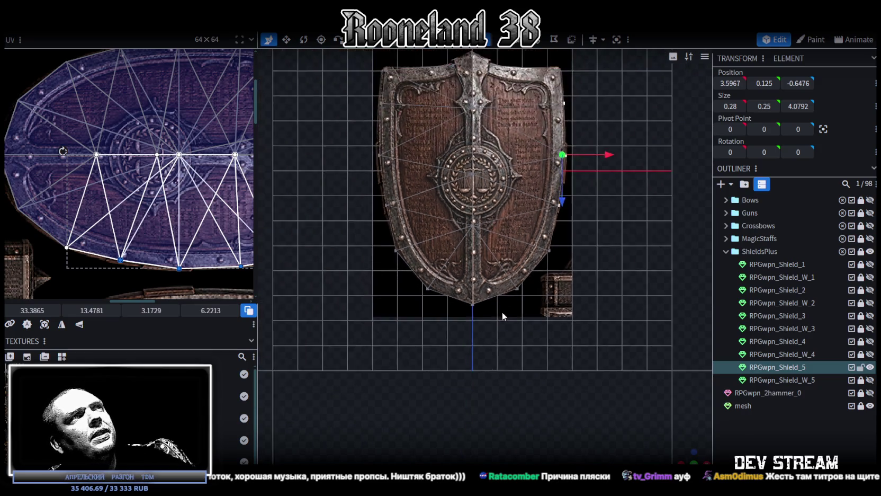
click(678, 429)
mouse_move(677, 429)
mouse_down()
mouse_move(582, 299)
mouse_move(467, 232)
mouse_move(374, 237)
mouse_move(345, 278)
mouse_move(507, 344)
mouse_move(622, 357)
mouse_move(590, 280)
mouse_move(473, 210)
mouse_move(430, 197)
mouse_move(416, 203)
mouse_up()
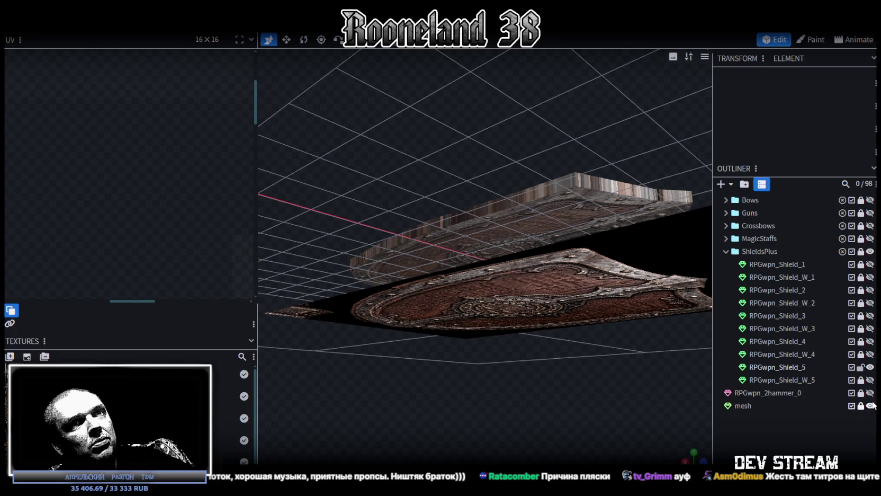
- Hide the separate mesh and select the shield's whole face set in front view
click(871, 405)
drag(590, 359, 485, 212)
click(485, 211)
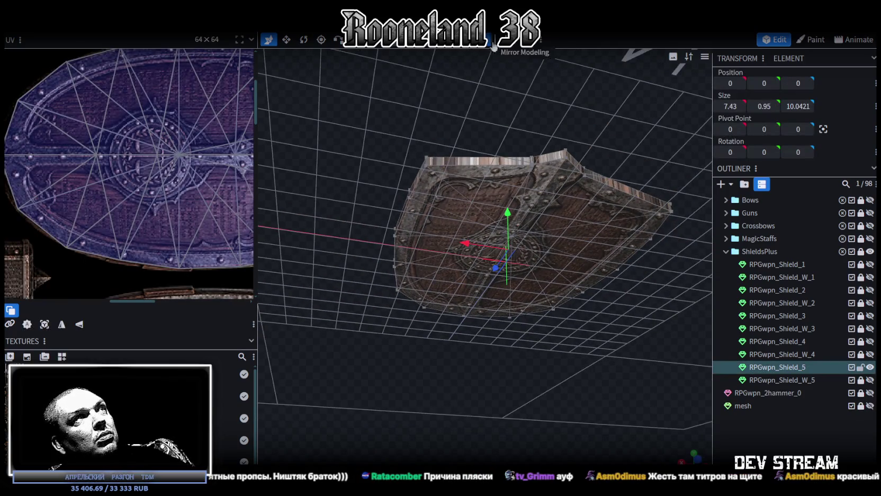
click(488, 203)
mouse_move(453, 209)
mouse_down()
mouse_move(430, 223)
mouse_move(434, 285)
mouse_move(461, 298)
mouse_move(532, 298)
mouse_move(599, 257)
mouse_move(609, 229)
mouse_move(566, 194)
mouse_up()
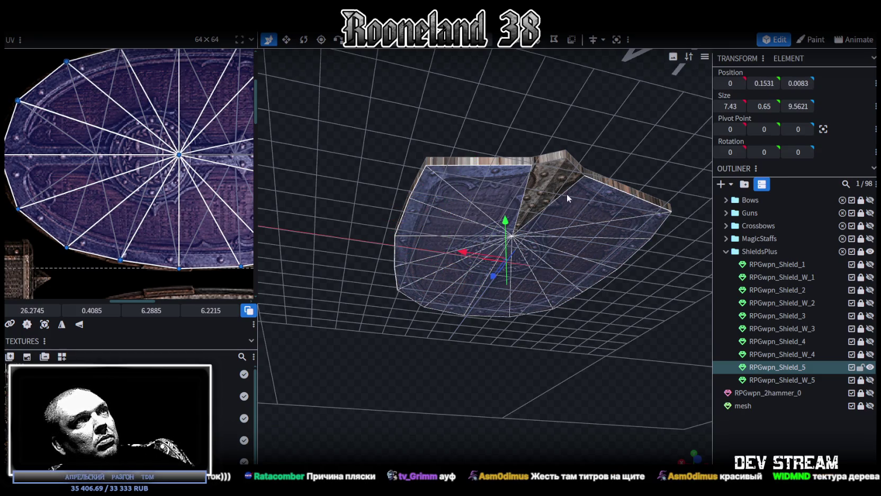
mouse_move(539, 182)
middle_down()
mouse_move(390, 302)
mouse_move(578, 424)
mouse_move(683, 450)
middle_up()
key(KP_1)
scroll(181, 171, down, 5)
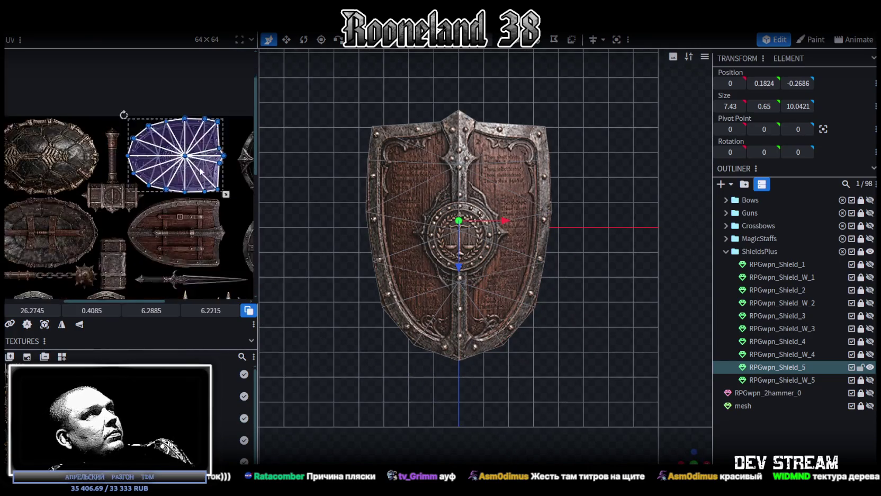
scroll(180, 172, up, 2)
scroll(148, 228, up, 2)
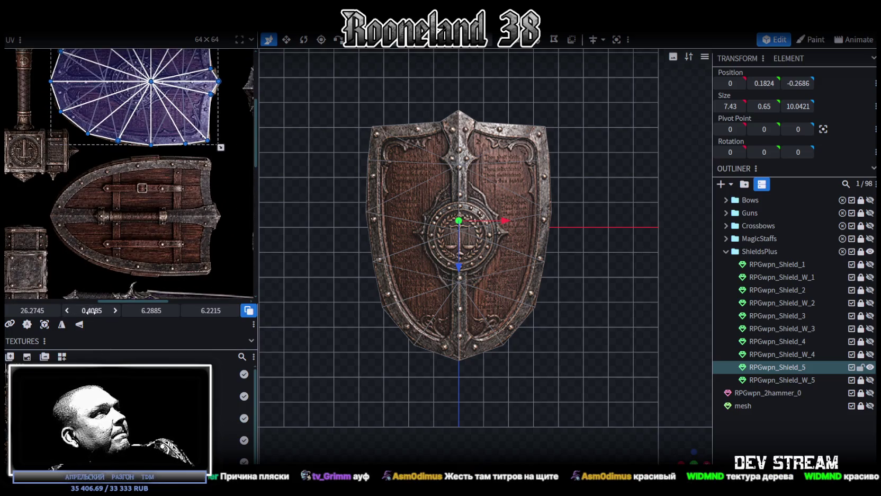
- Slide the back's UV island onto the plank shield texture and shorten it to height 5.362
drag(93, 311, 121, 311)
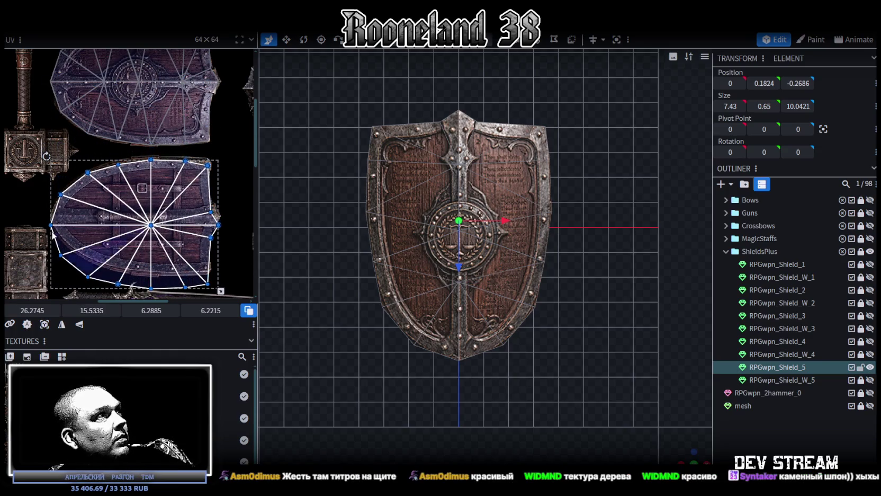
scroll(55, 238, up, 2)
scroll(57, 202, up, 2)
scroll(57, 202, up, 1)
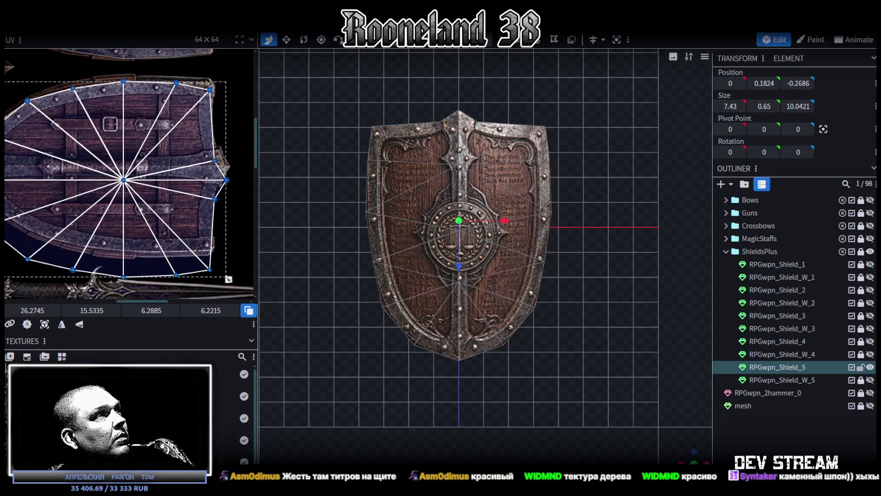
drag(229, 279, 228, 256)
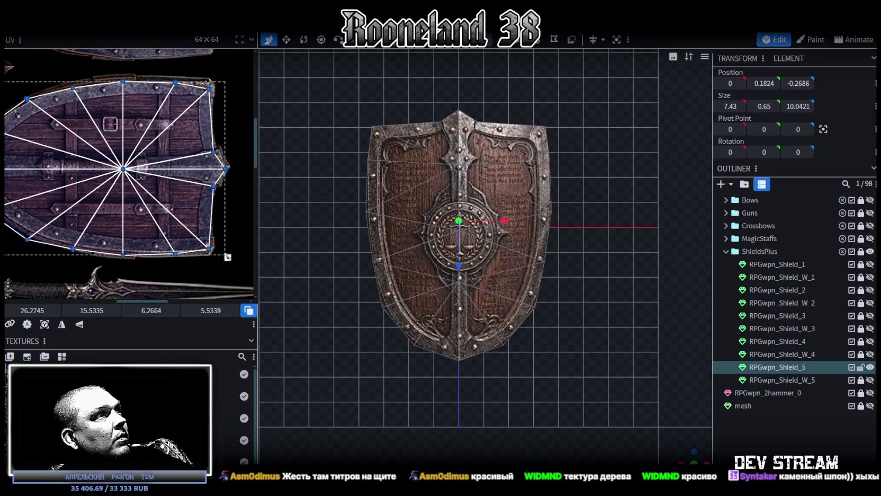
drag(228, 256, 227, 252)
- Orbit behind the shield to inspect the plank-textured back with its iron rim
scroll(179, 198, left, 1)
scroll(179, 198, left, 1)
scroll(179, 198, left, 1)
scroll(67, 157, up, 1)
scroll(89, 180, up, 1)
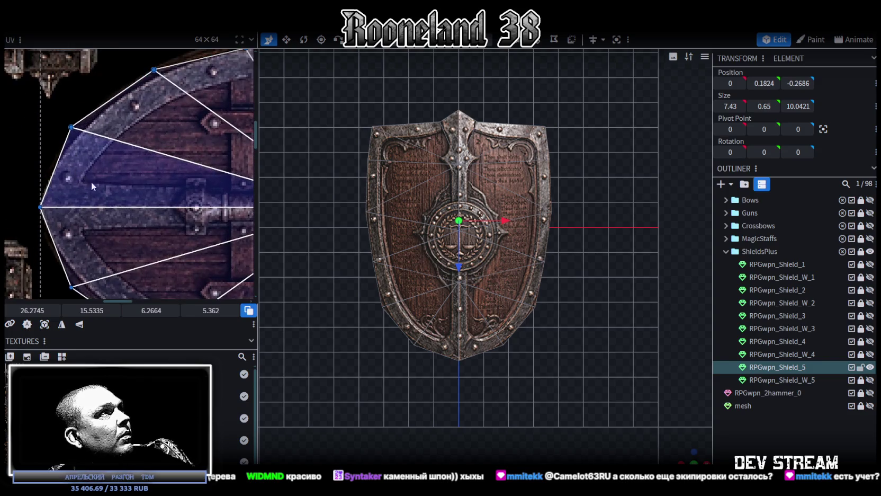
scroll(113, 164, up, 1)
scroll(112, 162, up, 1)
scroll(112, 162, down, 1)
scroll(88, 208, down, 1)
scroll(88, 208, down, 1)
scroll(113, 218, down, 1)
drag(582, 370, 508, 309)
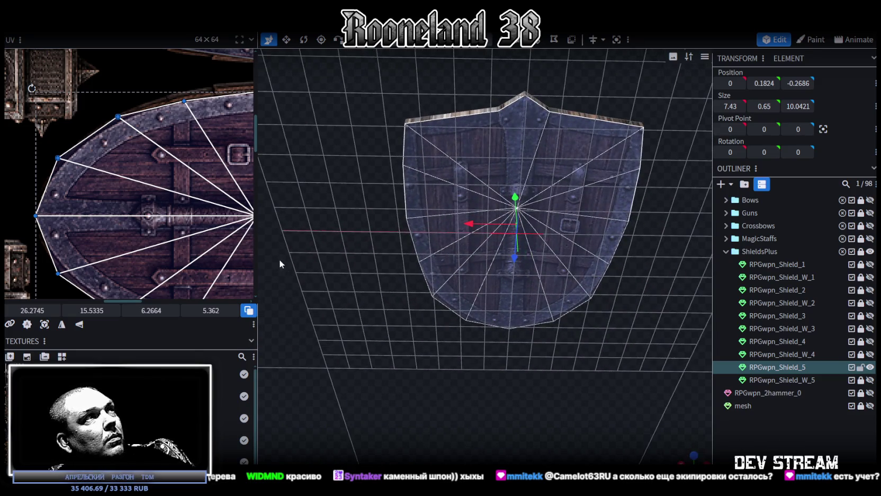
scroll(82, 150, up, 3)
click(195, 140)
- Drag the UV corners of a shield-back face and its opposite-side match onto the plank texture's corners
click(195, 140)
drag(213, 128, 222, 114)
scroll(213, 146, down, 3)
scroll(189, 213, up, 3)
scroll(189, 182, up, 2)
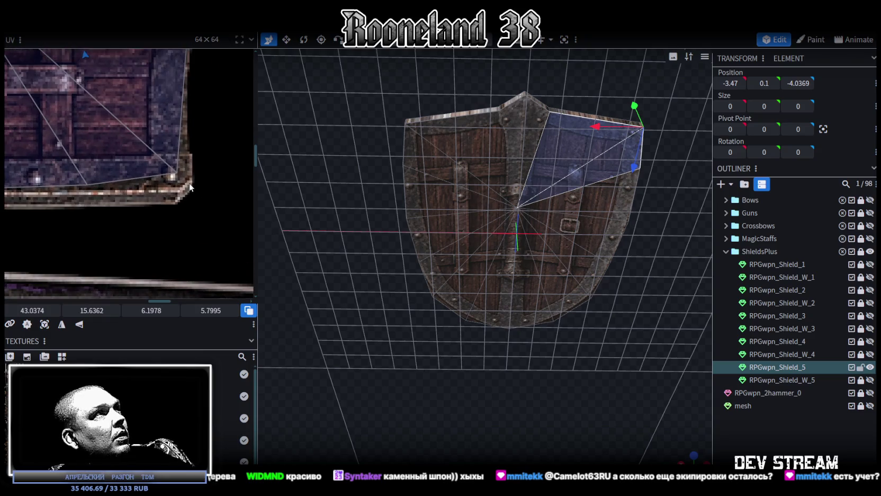
click(178, 173)
drag(178, 171, 182, 186)
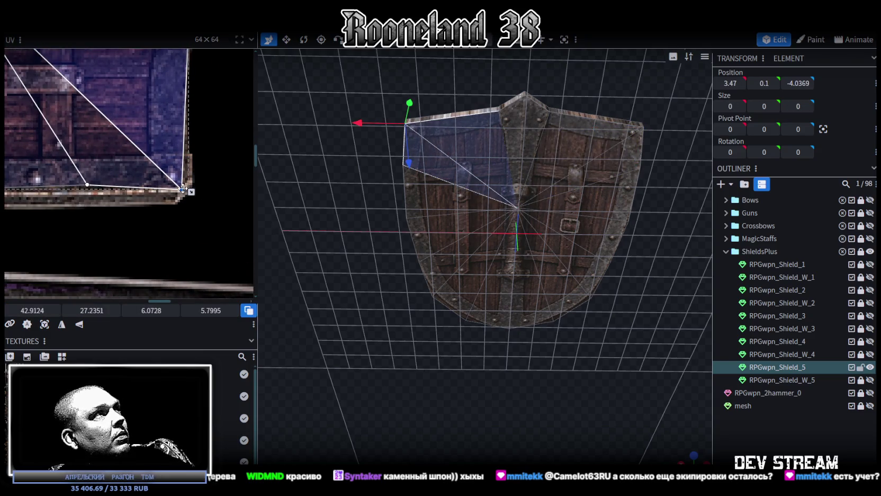
scroll(103, 197, down, 3)
scroll(106, 199, down, 2)
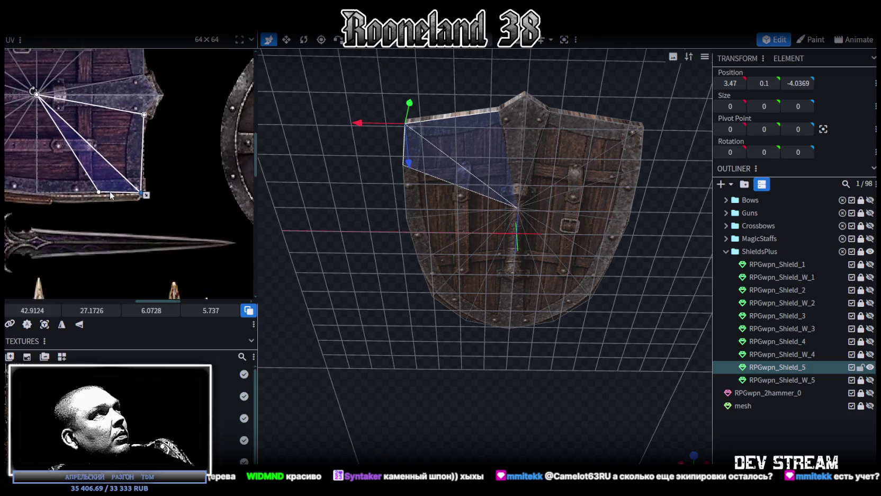
scroll(123, 204, up, 3)
scroll(133, 199, up, 2)
- Nudge the UV corner of the shield's left-edge face onto the texture border
click(140, 196)
click(139, 192)
drag(84, 310, 91, 310)
scroll(116, 212, down, 3)
scroll(152, 264, up, 3)
scroll(152, 265, up, 3)
scroll(181, 199, up, 3)
- Orbit around the shield to inspect the pale metal edge band, ending in a flat orthographic view
drag(640, 300, 659, 366)
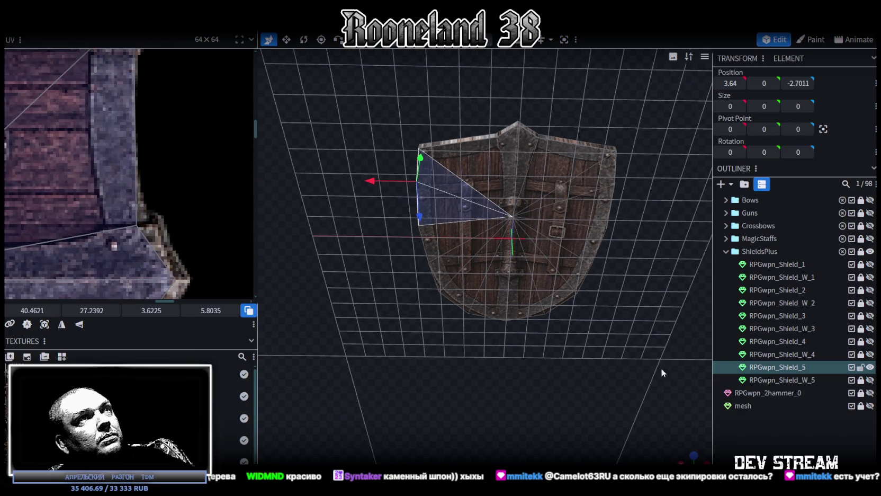
drag(683, 459, 662, 452)
mouse_move(659, 413)
mouse_down()
mouse_move(652, 366)
mouse_move(520, 317)
mouse_move(530, 329)
mouse_move(508, 232)
mouse_move(515, 316)
mouse_up()
click(768, 416)
drag(581, 381, 540, 386)
click(432, 350)
mouse_move(432, 350)
mouse_down()
mouse_move(471, 324)
mouse_move(435, 119)
mouse_up()
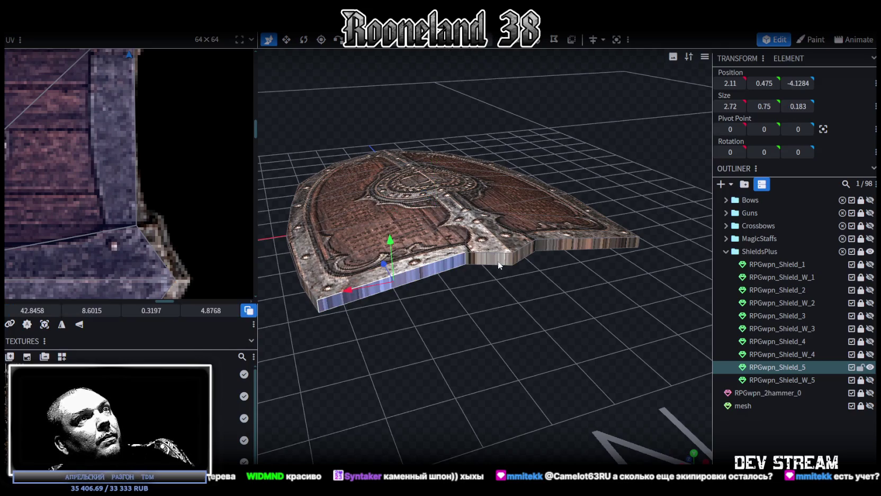
click(575, 243)
mouse_move(575, 244)
mouse_down()
mouse_move(597, 319)
mouse_move(391, 315)
mouse_move(475, 325)
mouse_move(570, 287)
mouse_up()
click(600, 277)
key(KP_1)
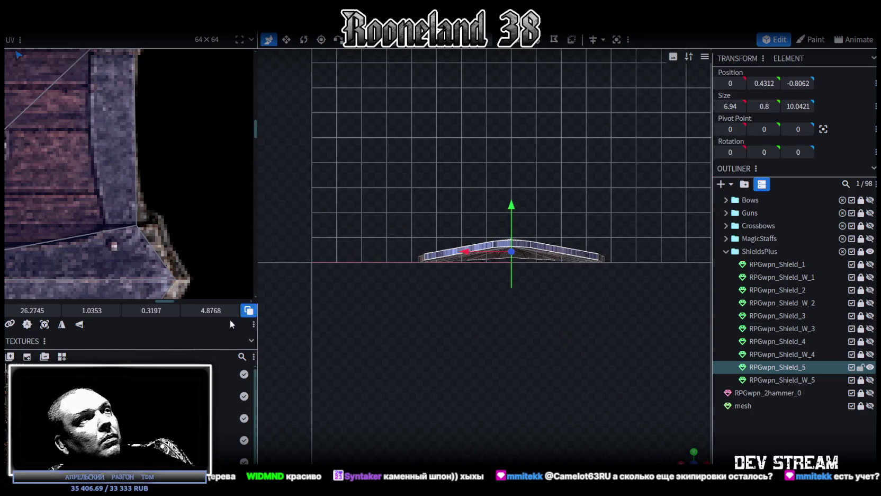
scroll(79, 282, down, 3)
scroll(113, 225, down, 2)
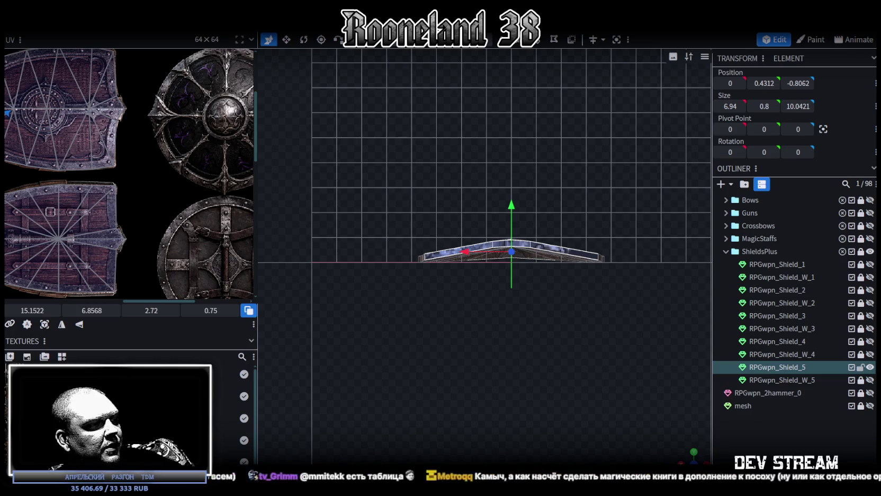
key(alt+Tab)
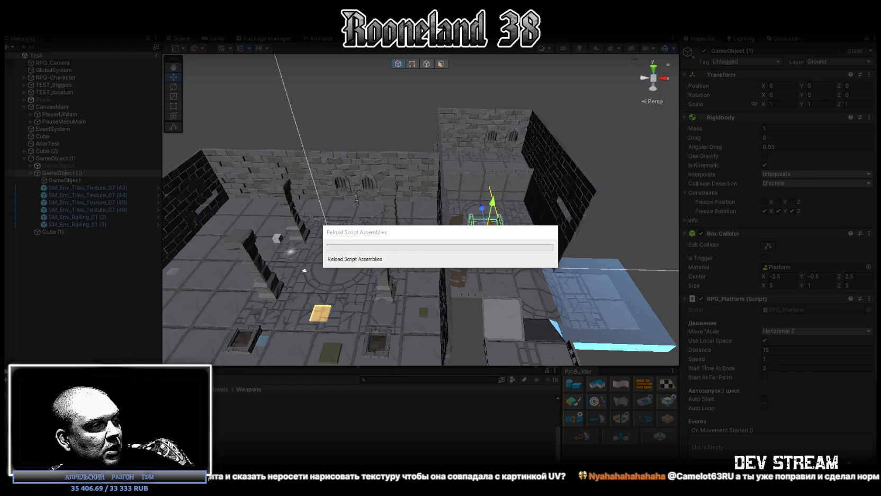
key(alt+Tab)
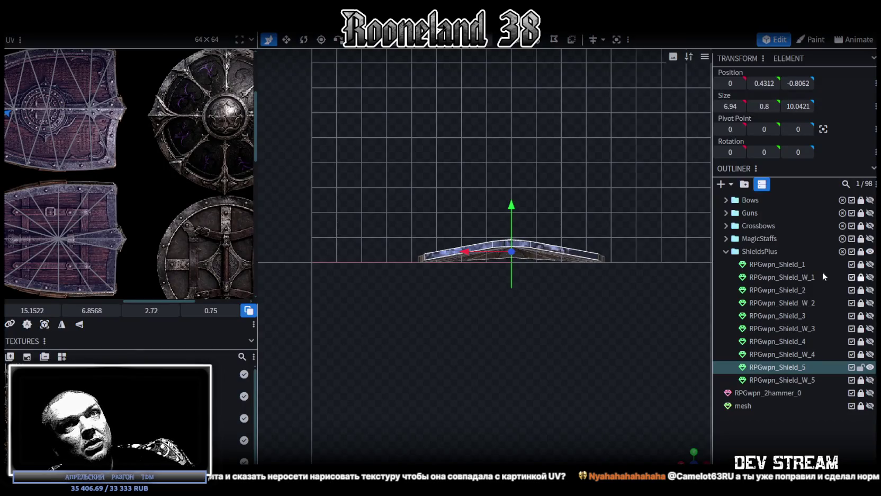
- Hide RPGwpn_Shield_5 and show RPGwpn_2sword_1 from the Swords folder
click(871, 367)
scroll(826, 313, up, 2)
click(728, 211)
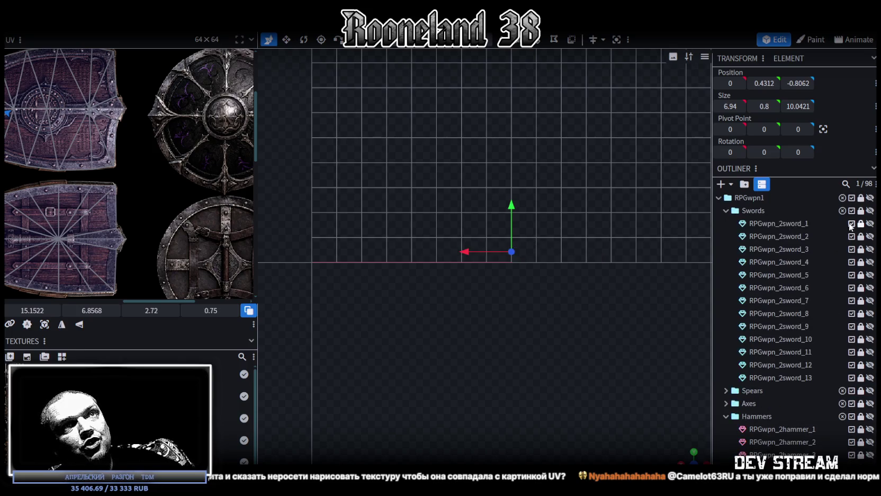
click(870, 223)
scroll(561, 247, down, 5)
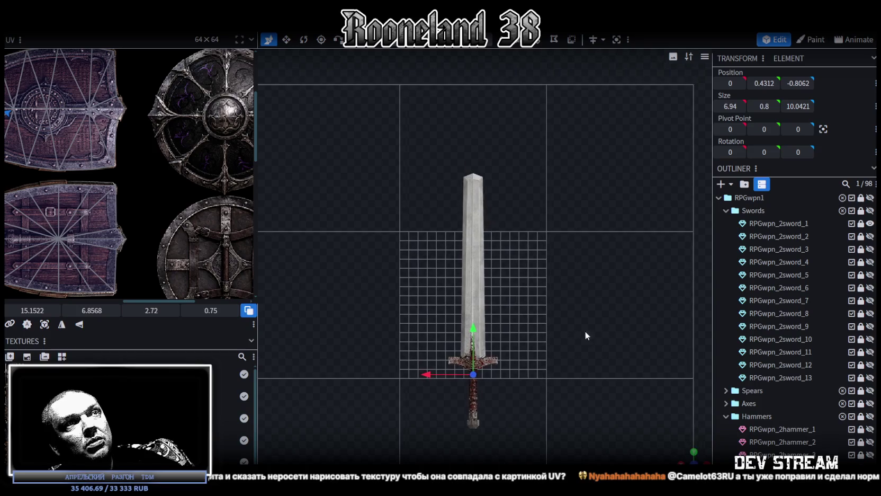
- Orbit around the sword's guard and hilt, then switch to the running Unity game
drag(477, 349, 526, 354)
scroll(527, 354, up, 3)
scroll(576, 391, up, 3)
mouse_move(576, 391)
mouse_down()
mouse_move(576, 309)
mouse_move(614, 191)
mouse_move(626, 199)
mouse_move(619, 239)
mouse_move(624, 246)
mouse_move(633, 238)
mouse_move(562, 339)
mouse_move(539, 452)
mouse_up()
scroll(576, 308, up, 3)
scroll(562, 339, down, 2)
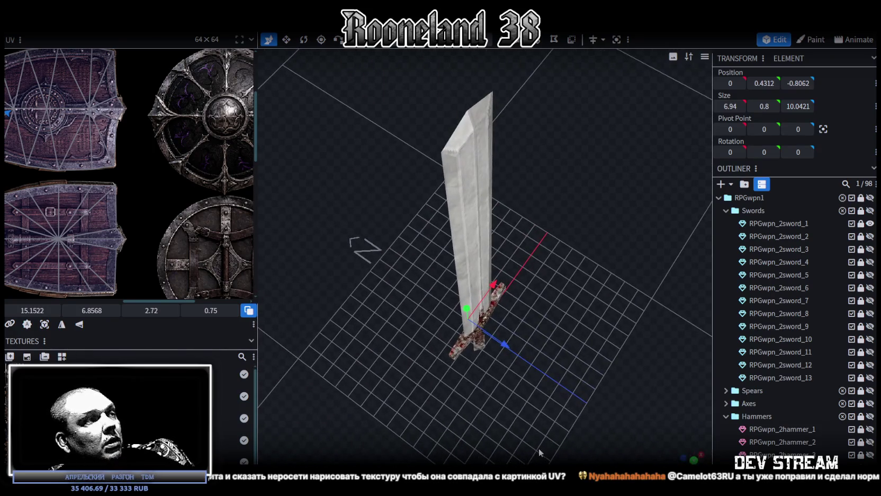
key(alt+Tab)
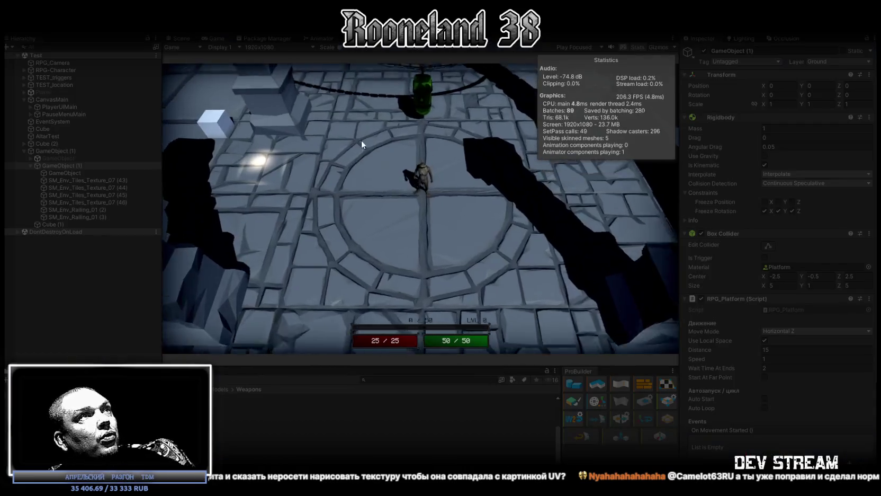
- Maximize the game view and walk the knight around with WASD, swinging the sword, ending on the green pad
double_click(214, 40)
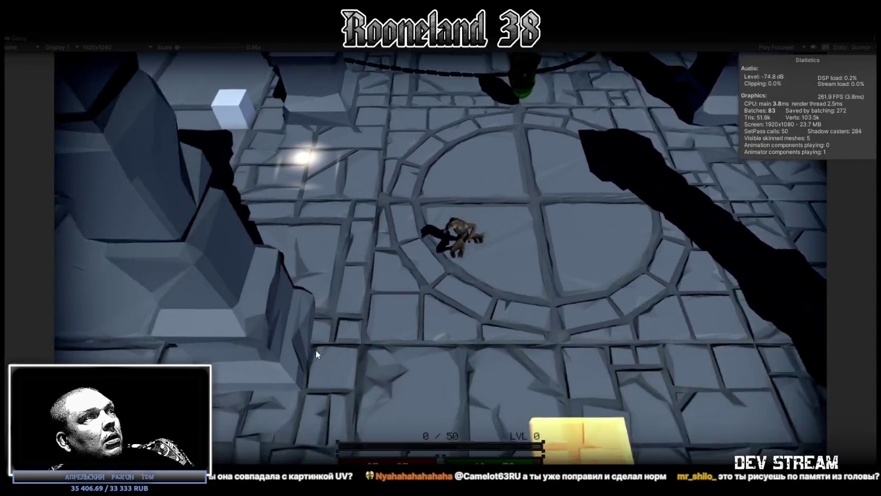
key(a)
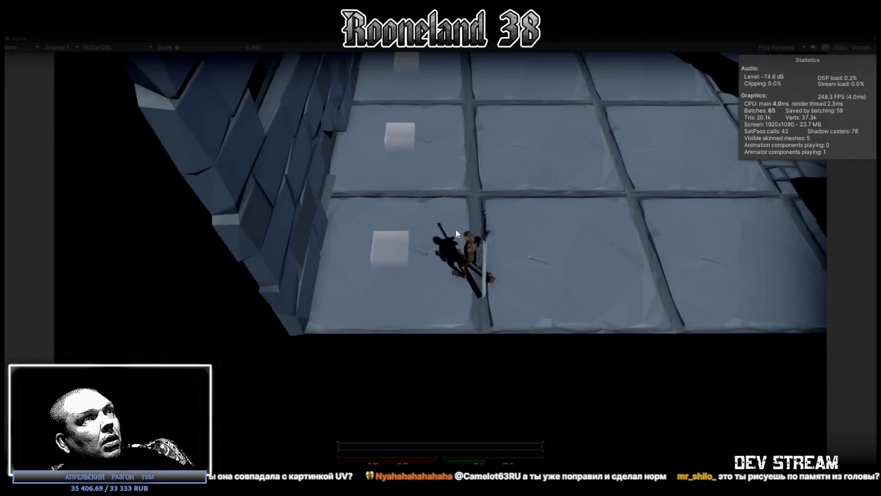
key(w)
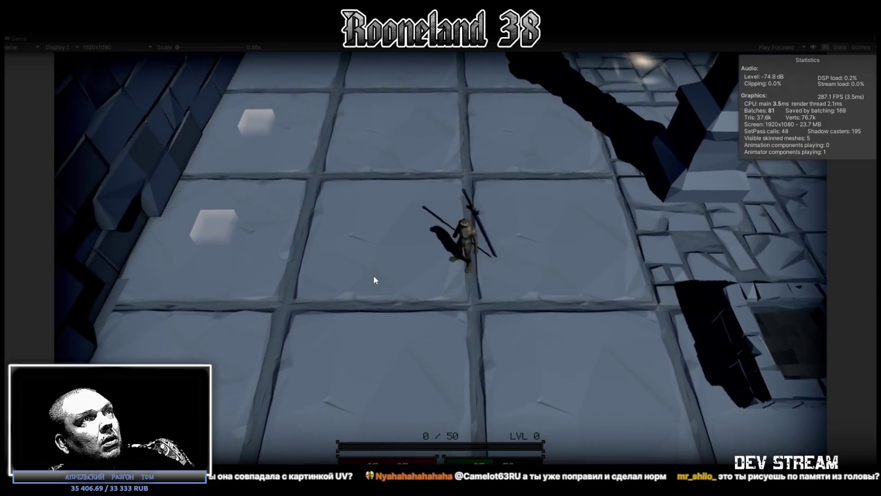
click(468, 228)
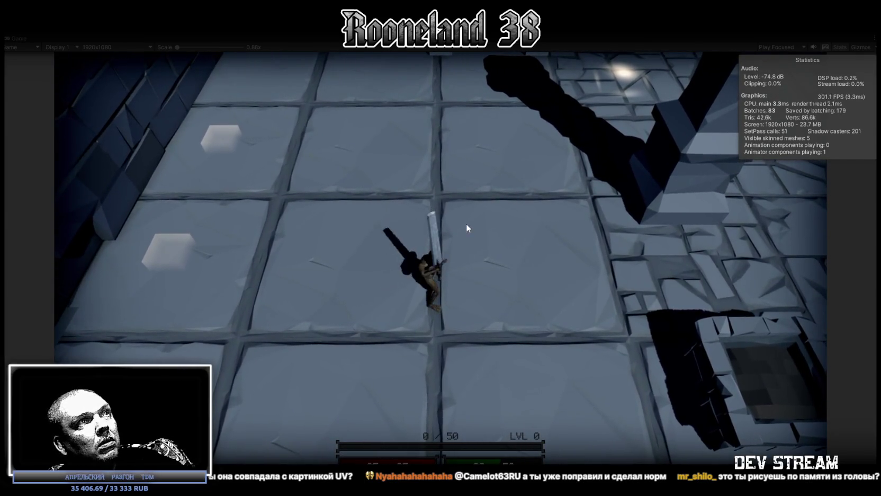
key(s)
click(448, 336)
click(456, 331)
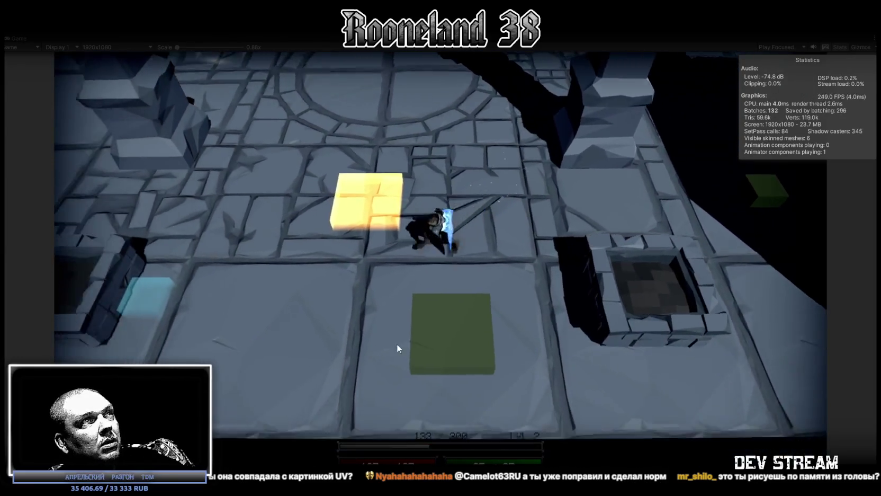
click(397, 345)
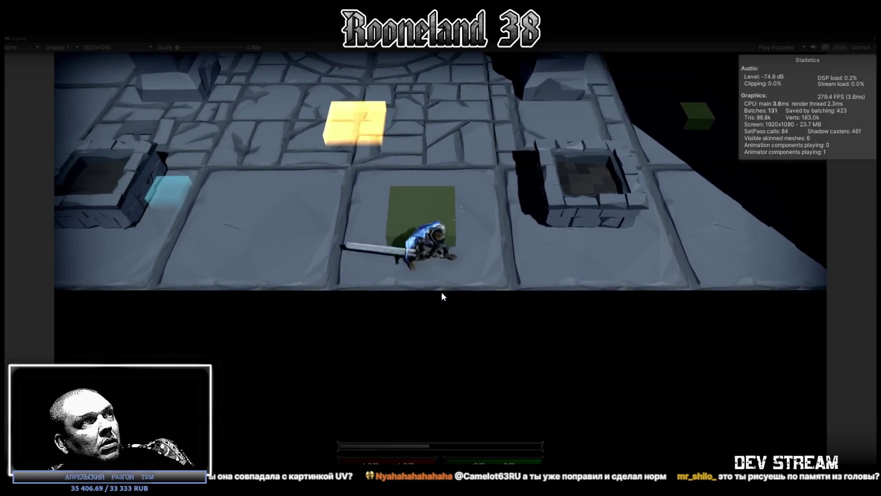
click(433, 291)
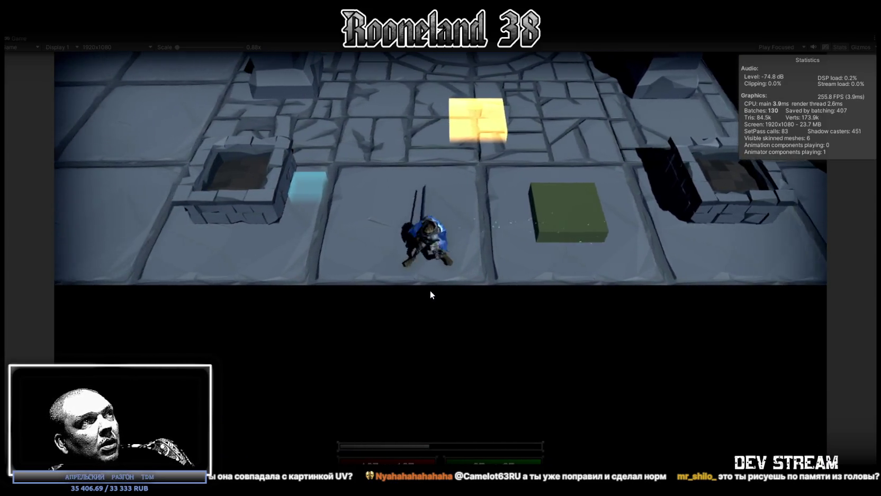